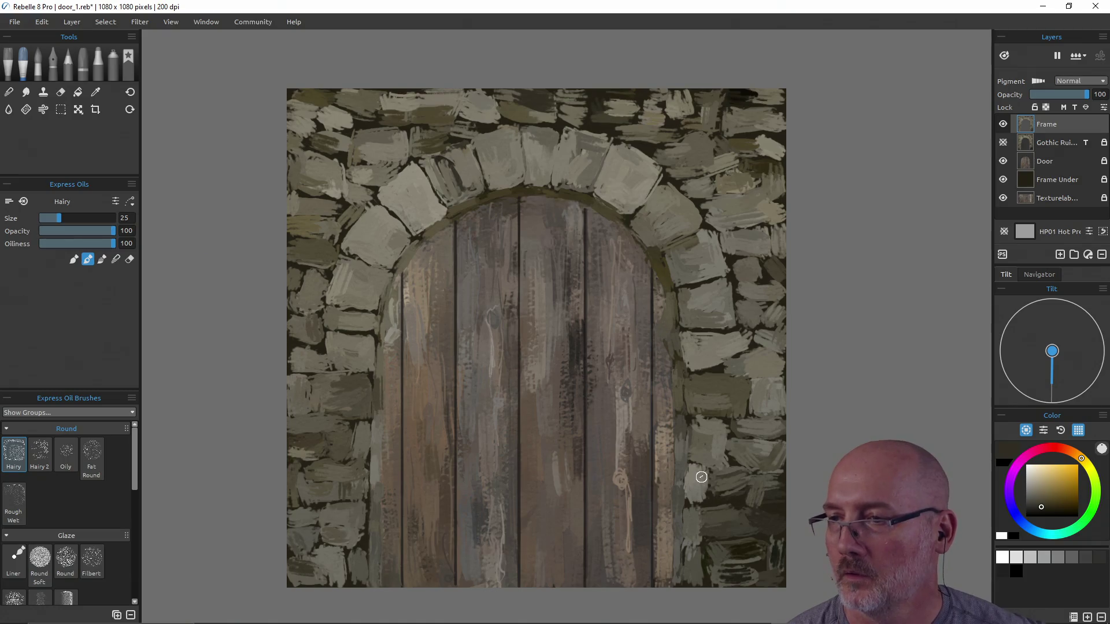
- Sample grey-olive stone tones and paint strokes over the lower-right stonework
left_click(707, 504, "alt")
left_click(705, 511, "alt")
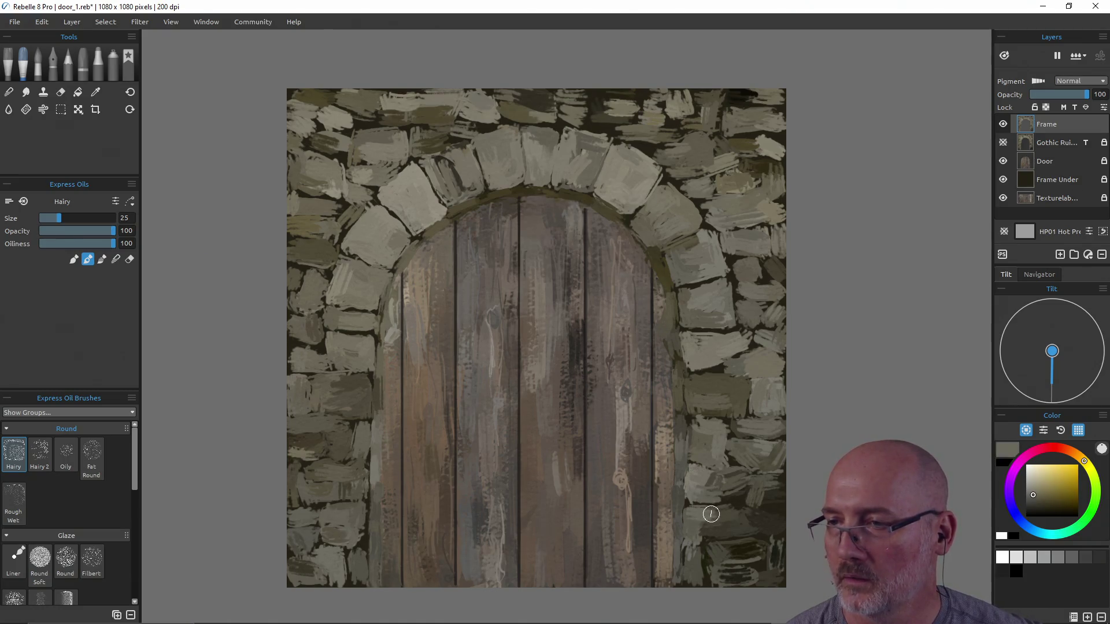
left_click(717, 556, "alt")
mouse_move(719, 557)
left_mouse_down()
mouse_move(748, 549)
mouse_move(723, 571)
mouse_move(751, 543)
left_mouse_up()
left_click(734, 553, "alt")
left_click(720, 554, "alt")
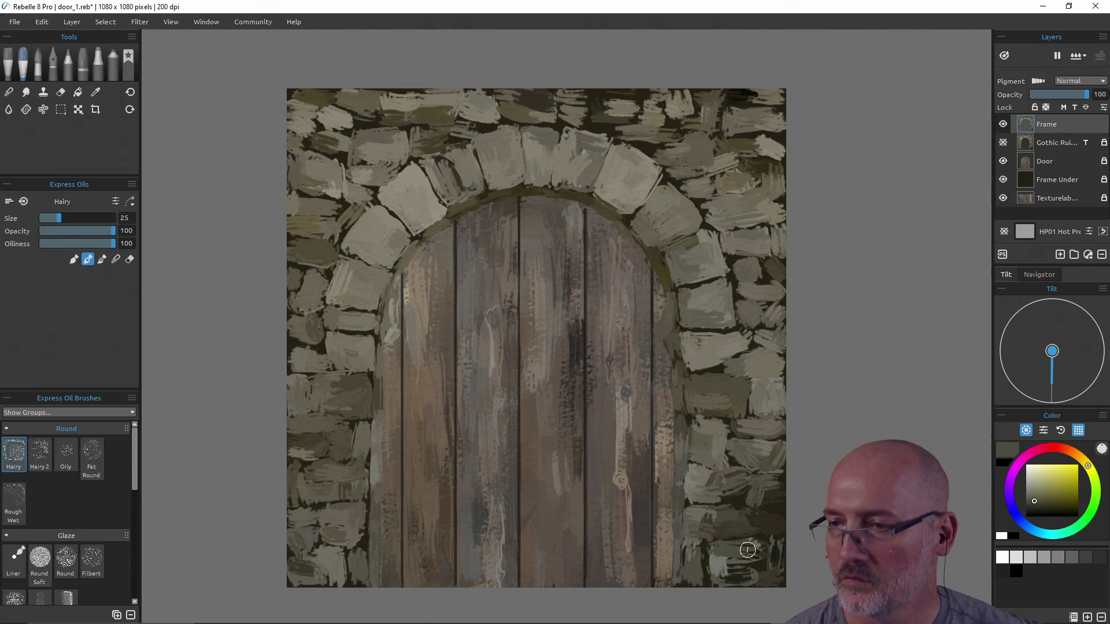
- Sample several stone tones from the right side of the wall
left_click(757, 486, "alt")
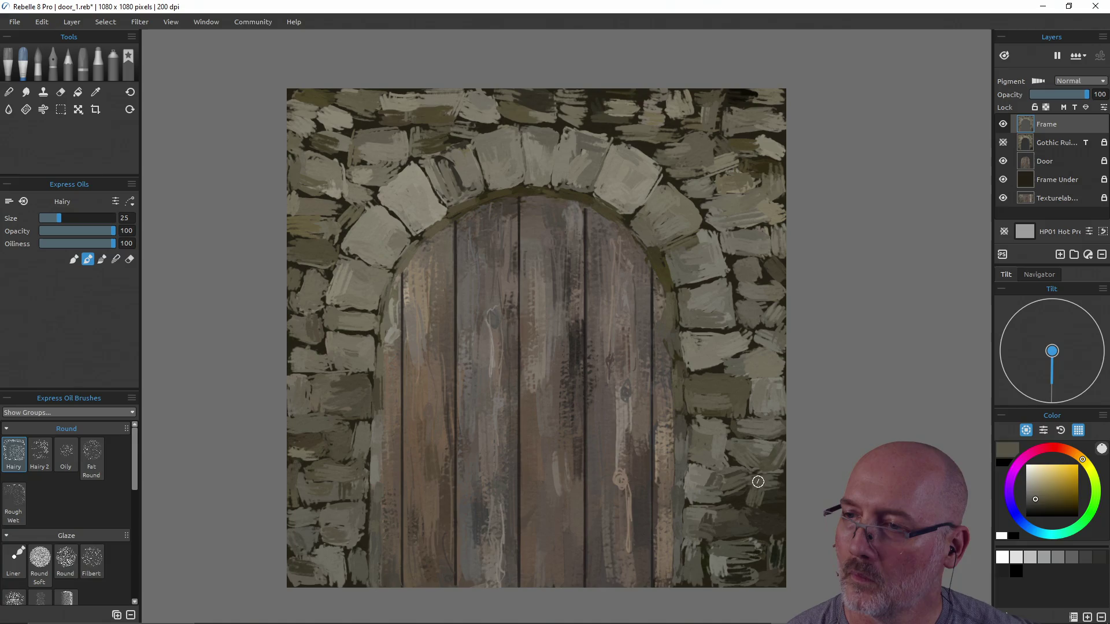
left_click(761, 491, "alt")
left_click(751, 478, "alt")
left_click(726, 484, "alt")
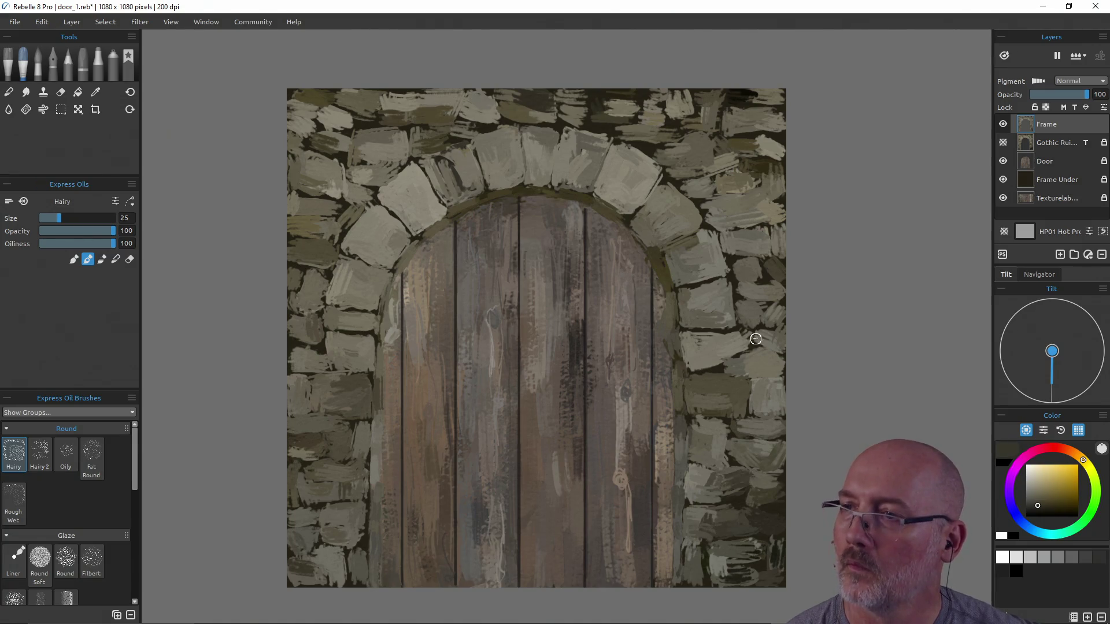
left_click(769, 338, "alt")
left_click(774, 335, "alt")
left_click(751, 315, "alt")
left_click(757, 267, "alt")
left_click(731, 243, "alt")
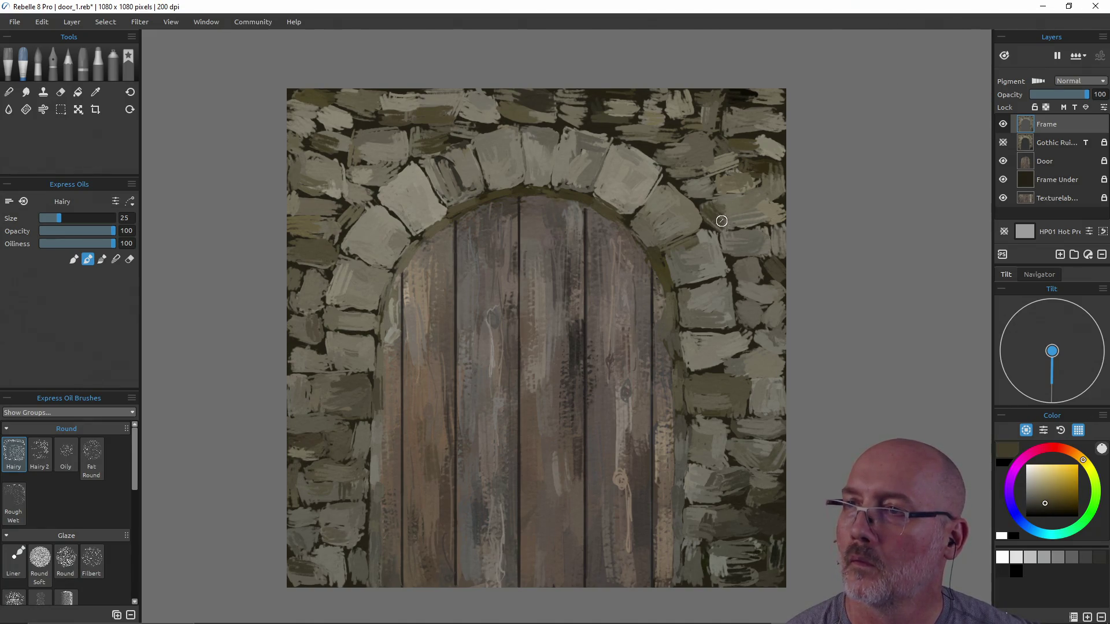
- Sample dark and light stone tones near the arch top and upper wall
left_click(715, 186, "alt")
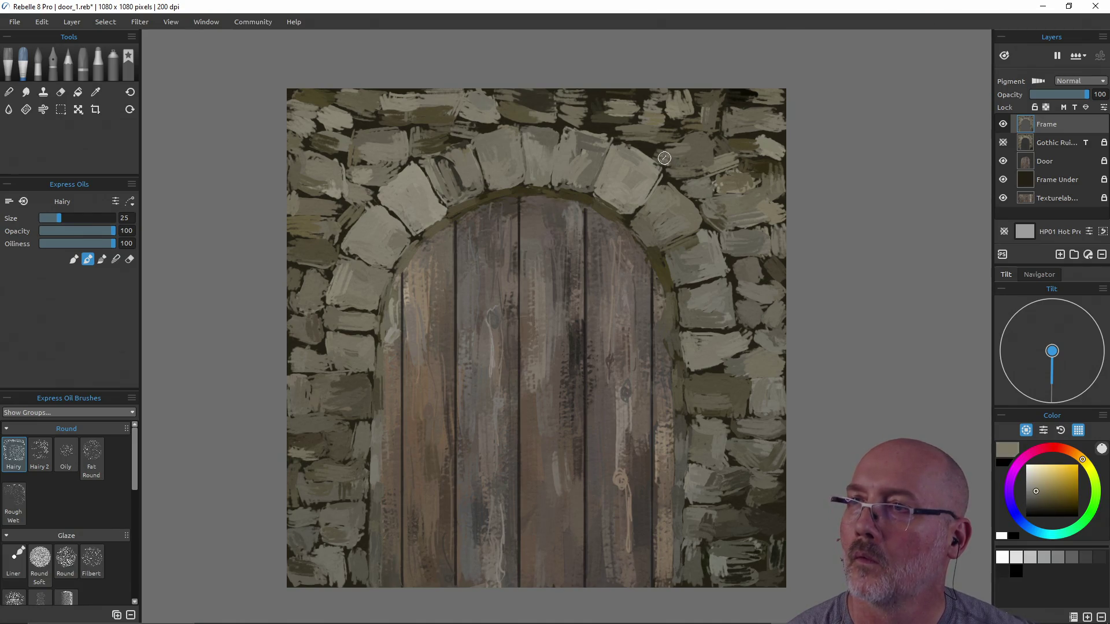
left_click(699, 140, "alt")
left_click(697, 116, "alt")
left_click(690, 124, "alt")
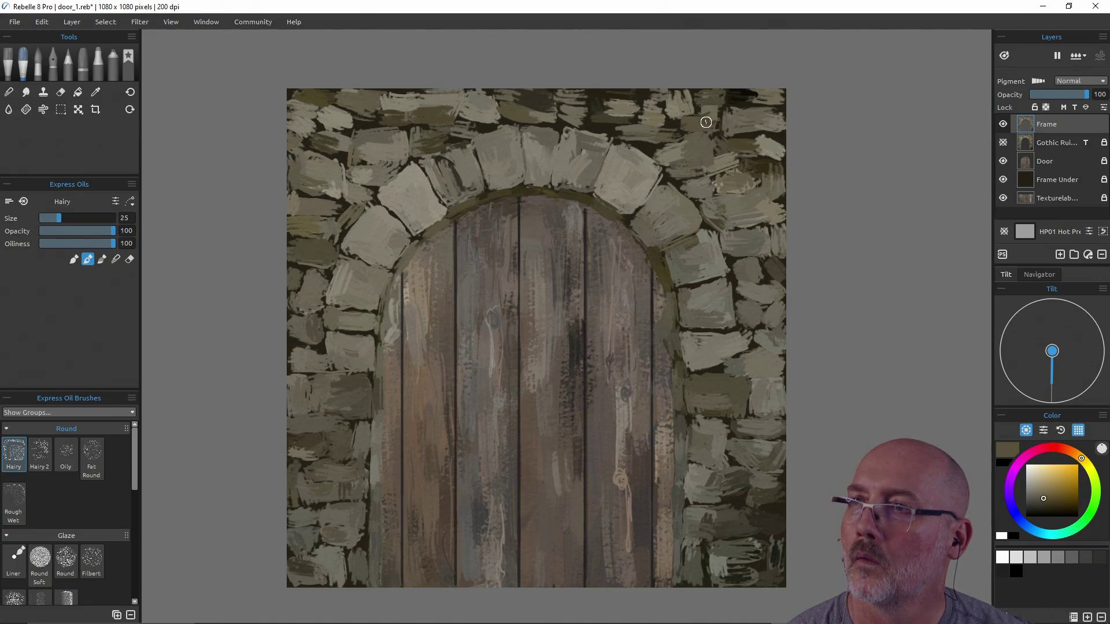
left_click(757, 120, "alt")
left_click(760, 98, "alt")
left_click(737, 99, "alt")
left_click(768, 150, "alt")
left_click(673, 102, "alt")
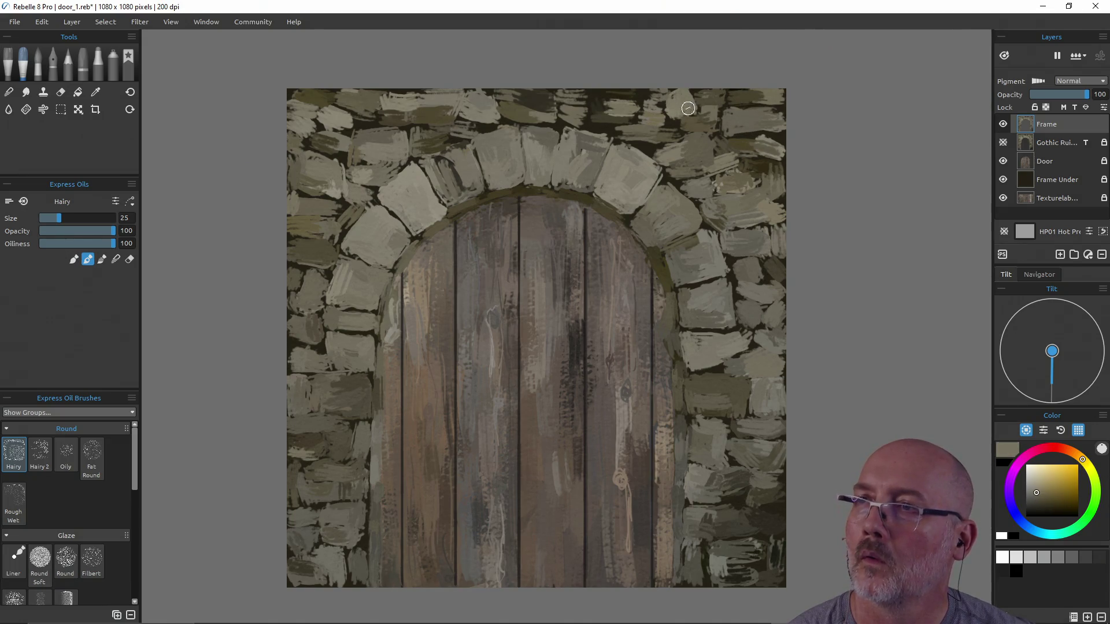
- Paint light highlight strokes on the top-row stones above the arch
mouse_move(653, 130)
left_mouse_down()
mouse_move(624, 132)
mouse_move(604, 93)
mouse_move(638, 106)
mouse_move(618, 121)
mouse_move(641, 142)
mouse_move(659, 133)
left_mouse_up()
left_click(619, 105, "alt")
left_click(605, 92, "alt")
left_click(616, 108, "alt")
left_click(596, 122, "alt")
left_click(617, 118, "alt")
left_click(635, 138, "alt")
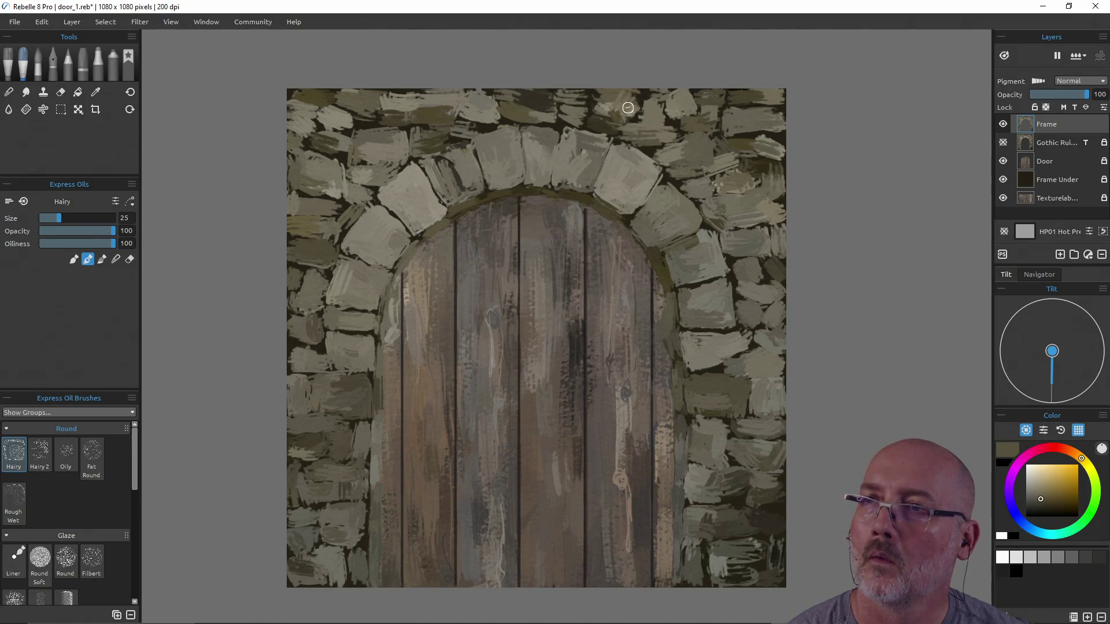
left_click(570, 95, "alt")
mouse_move(570, 95)
left_mouse_down()
mouse_move(570, 119)
mouse_move(586, 101)
mouse_move(569, 106)
left_mouse_up()
left_click(572, 107, "alt")
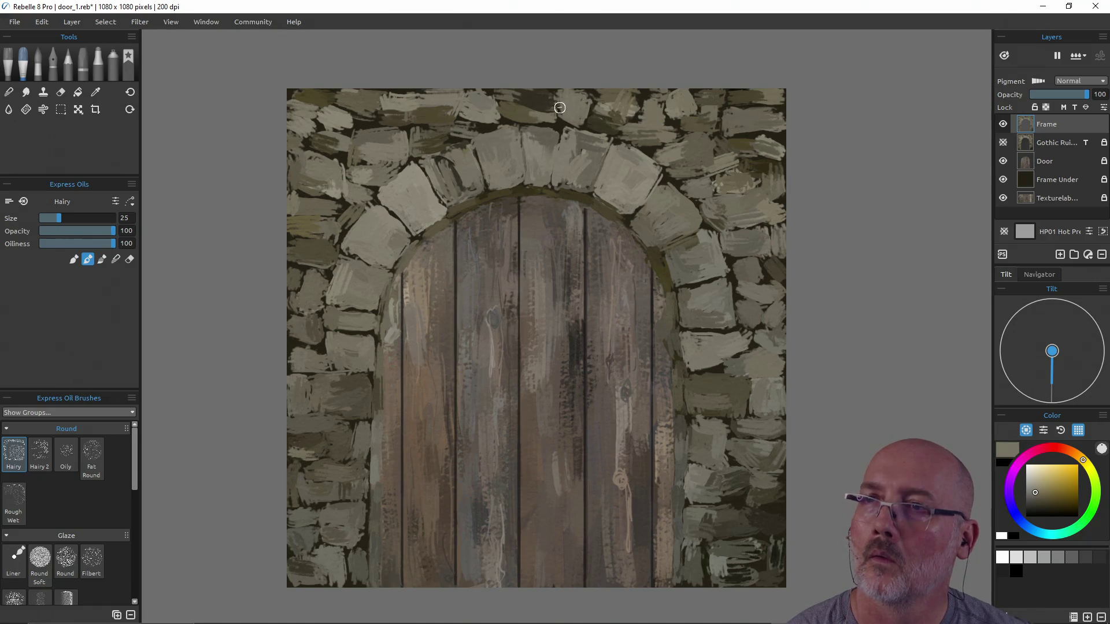
- Paint dark strokes in the gaps between stones above the arch and save
left_click(484, 105, "alt")
mouse_move(485, 106)
left_mouse_down()
mouse_move(466, 104)
mouse_move(480, 119)
left_mouse_up()
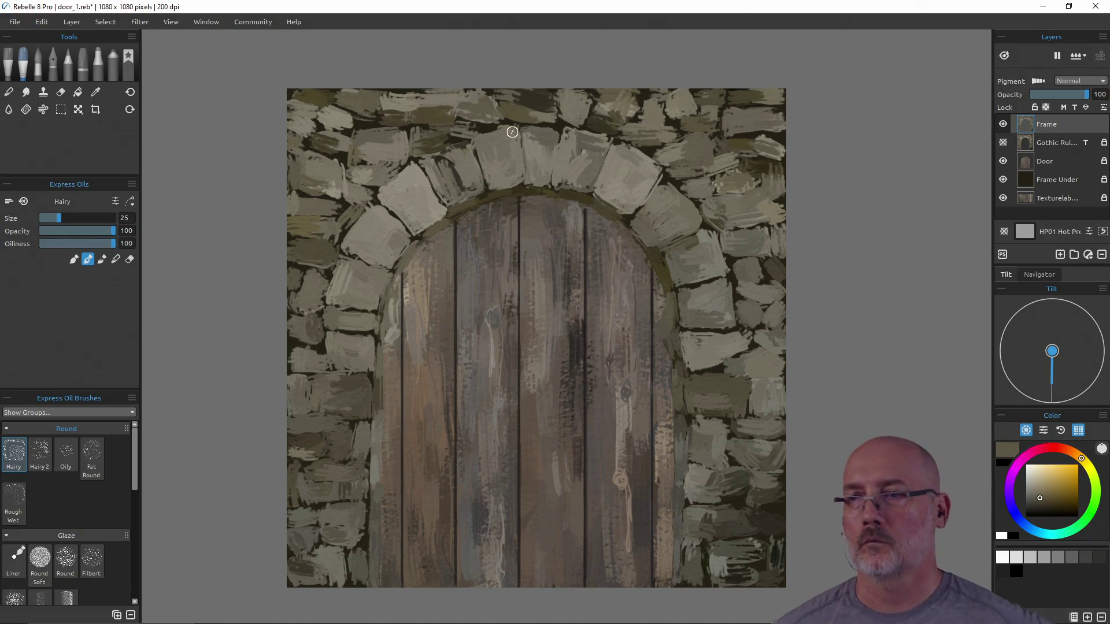
key("ctrl+s")
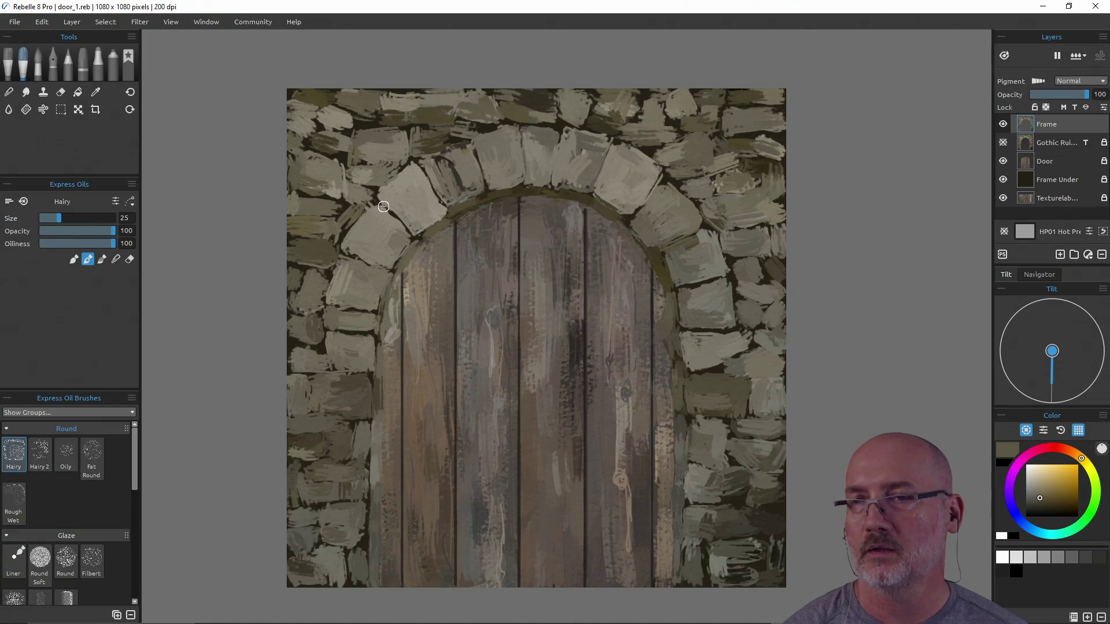
- Hide the Door layer to check what lies beneath, then show it again
left_click(1003, 160)
left_click(1007, 161)
left_click(1007, 161)
left_click(1006, 161)
left_click(1007, 161)
left_click(1004, 161)
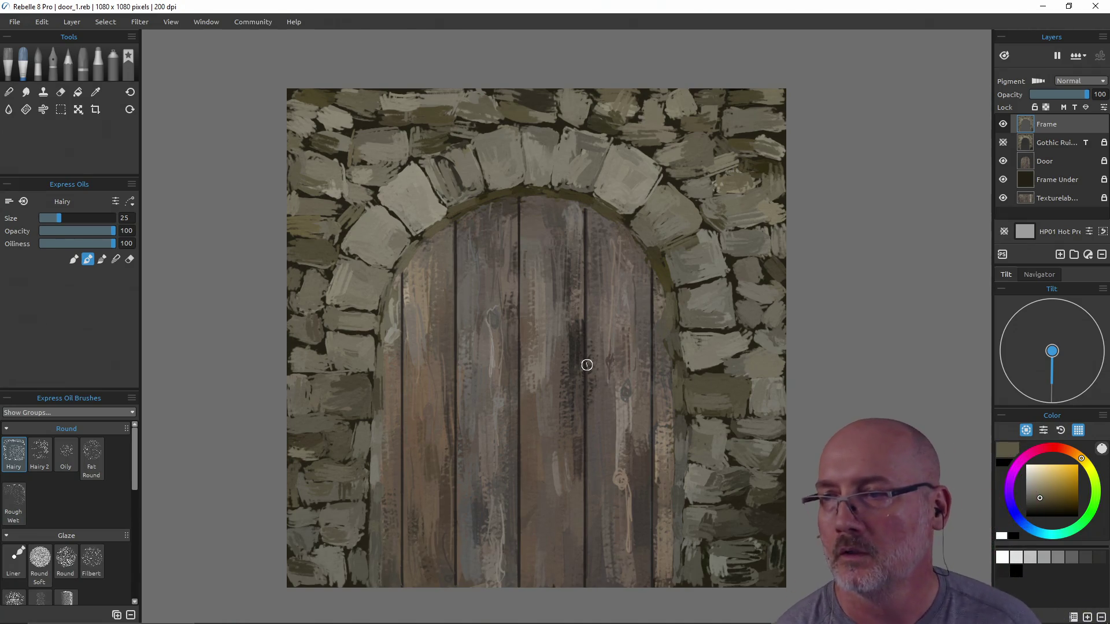
- Sample tones from the left stonework, then select Frame Under and Frame layers
left_click(298, 362, "alt")
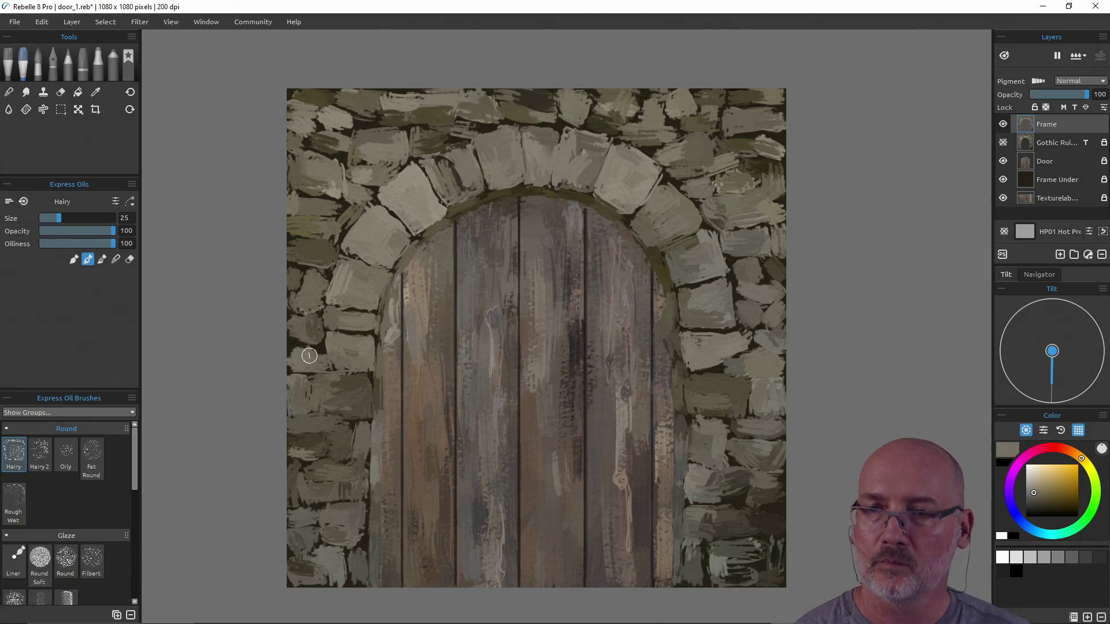
left_click(336, 354, "alt")
left_click(314, 396, "alt")
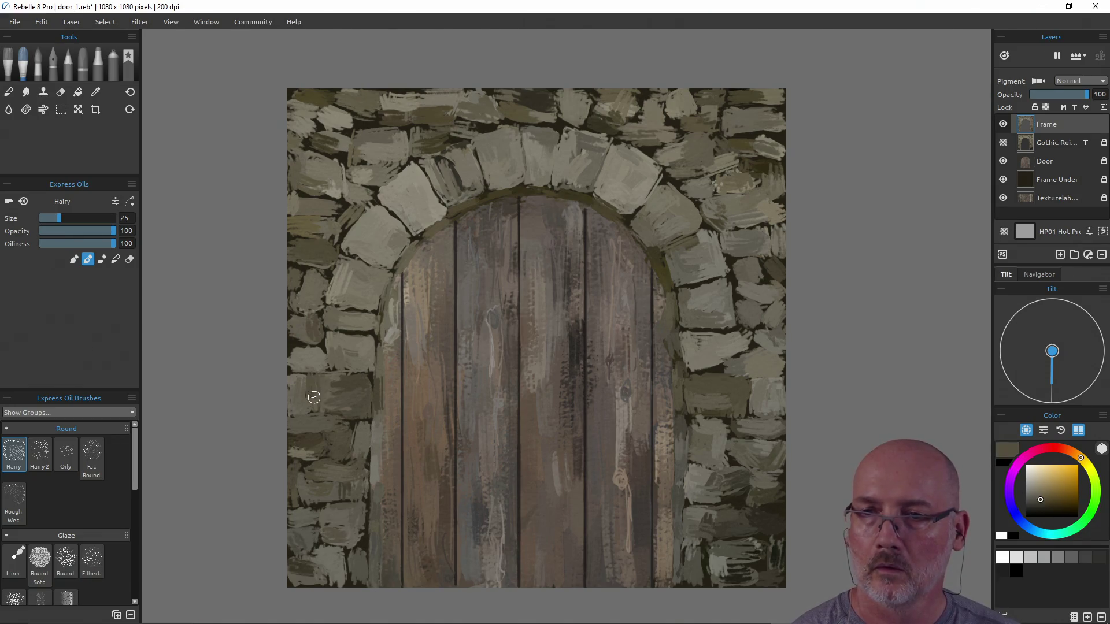
left_click(1039, 179)
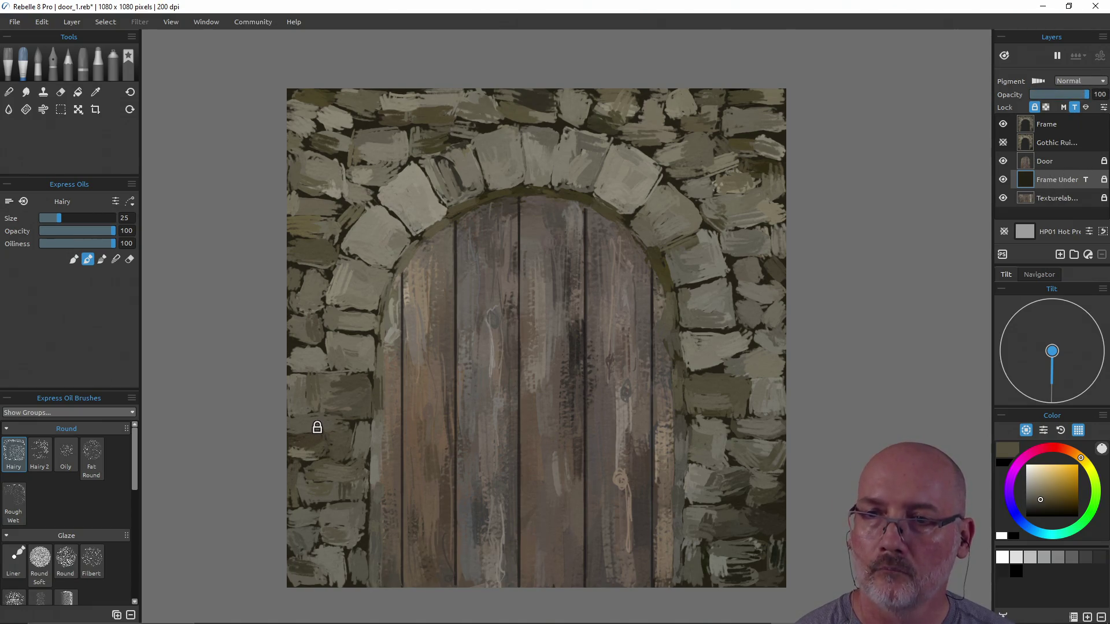
left_click(1058, 123)
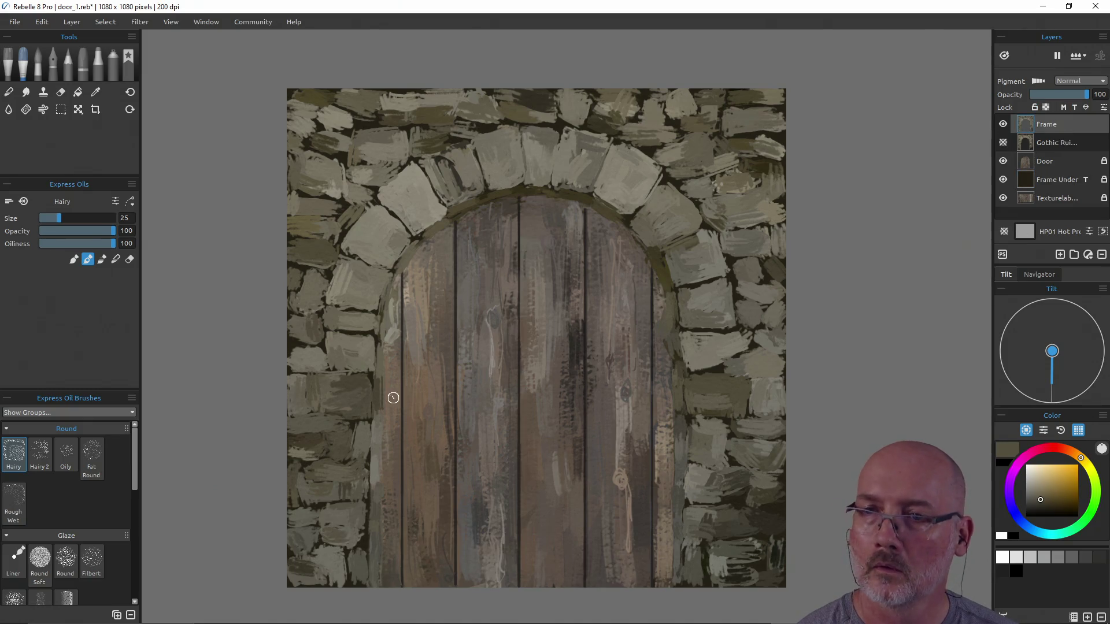
- Set the brush to size 10, paint dark mortar into the stone gaps, and save
left_click_drag(319, 388, 325, 396)
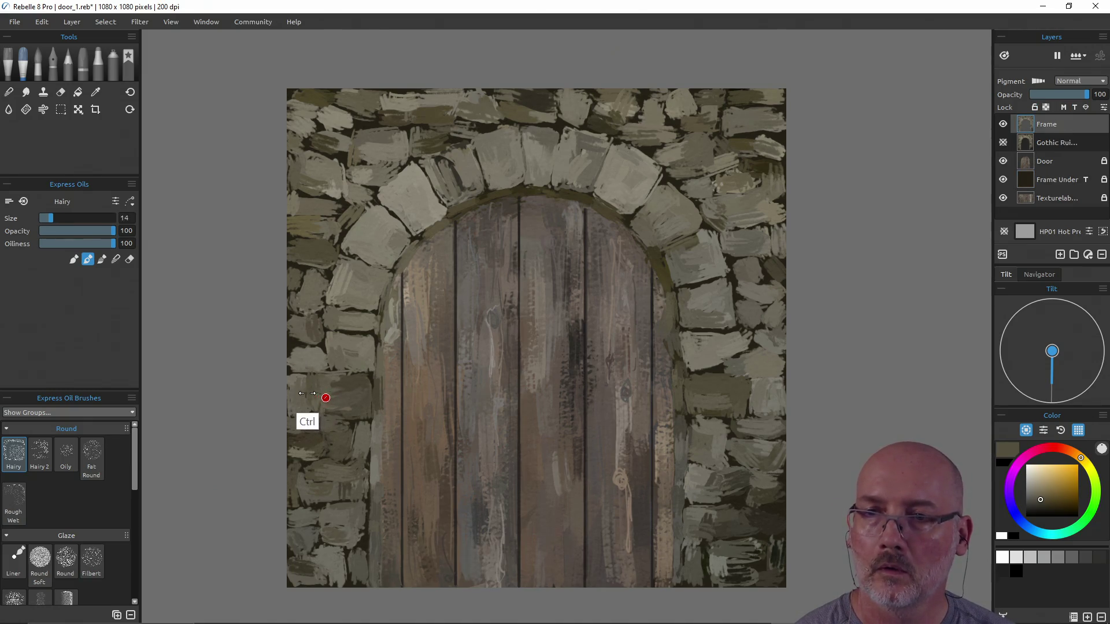
left_click(307, 376, "alt")
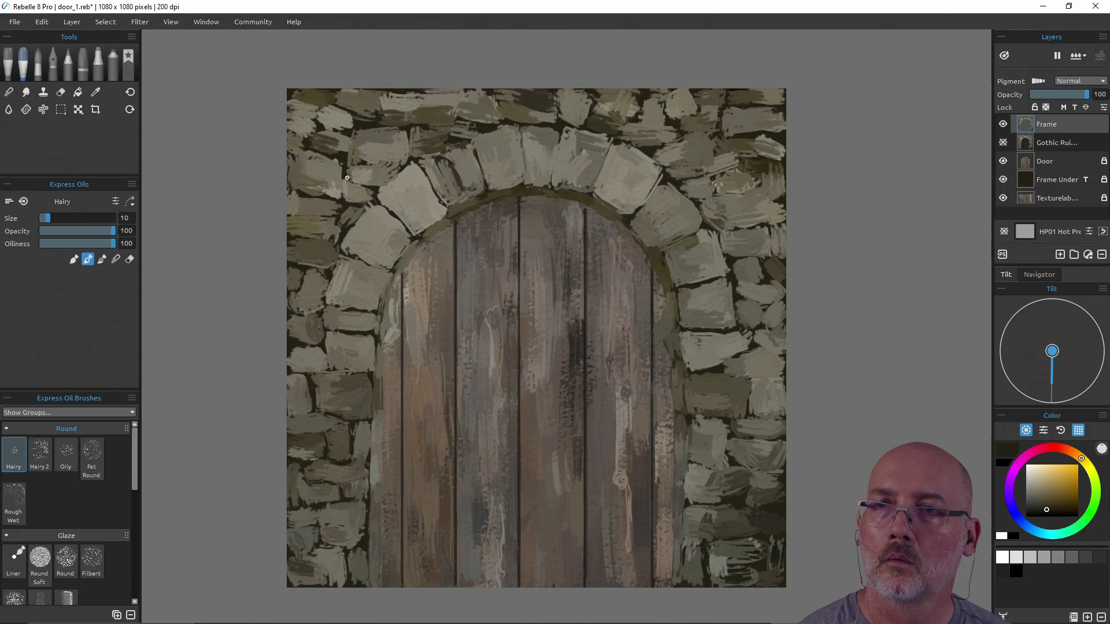
key("ctrl+s")
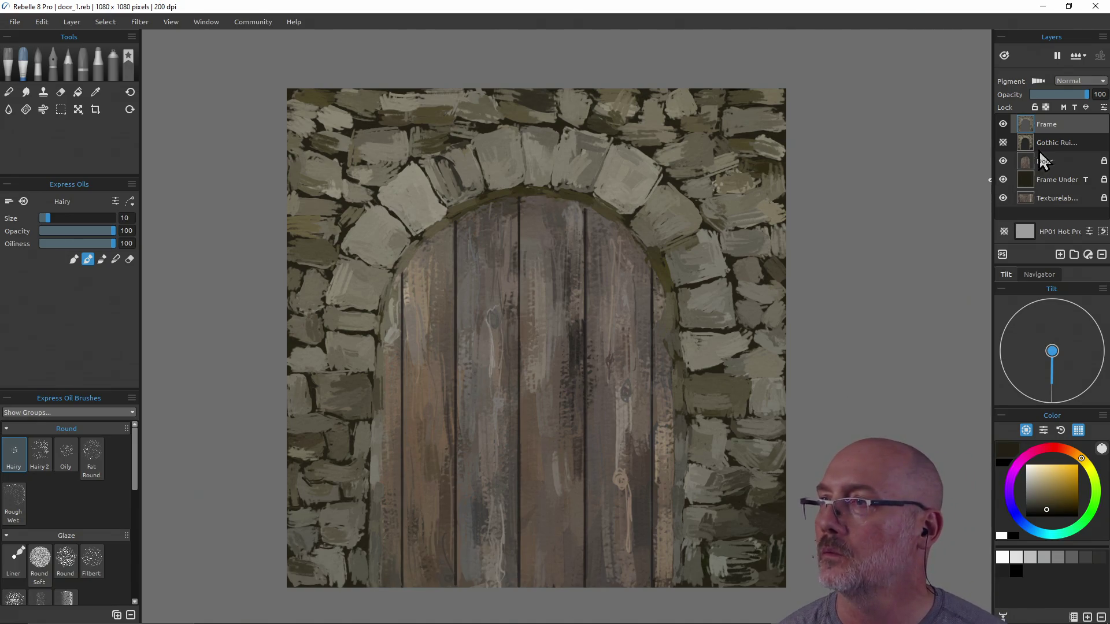
- Lock the Gothic Ruins layer
left_click(1050, 182)
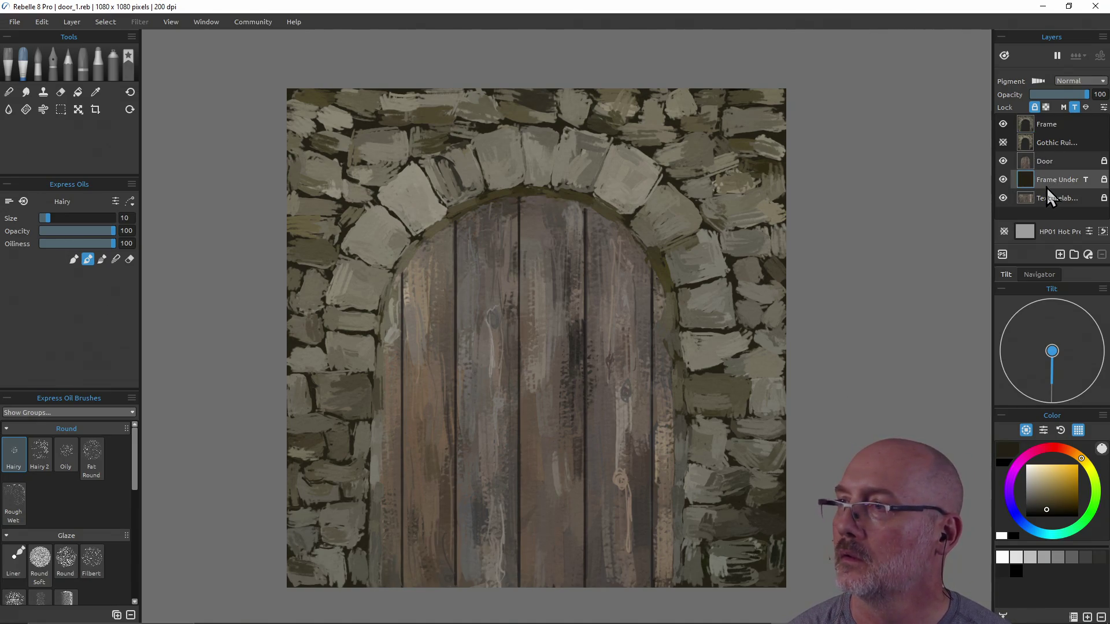
left_click(1075, 144)
left_click(1034, 107)
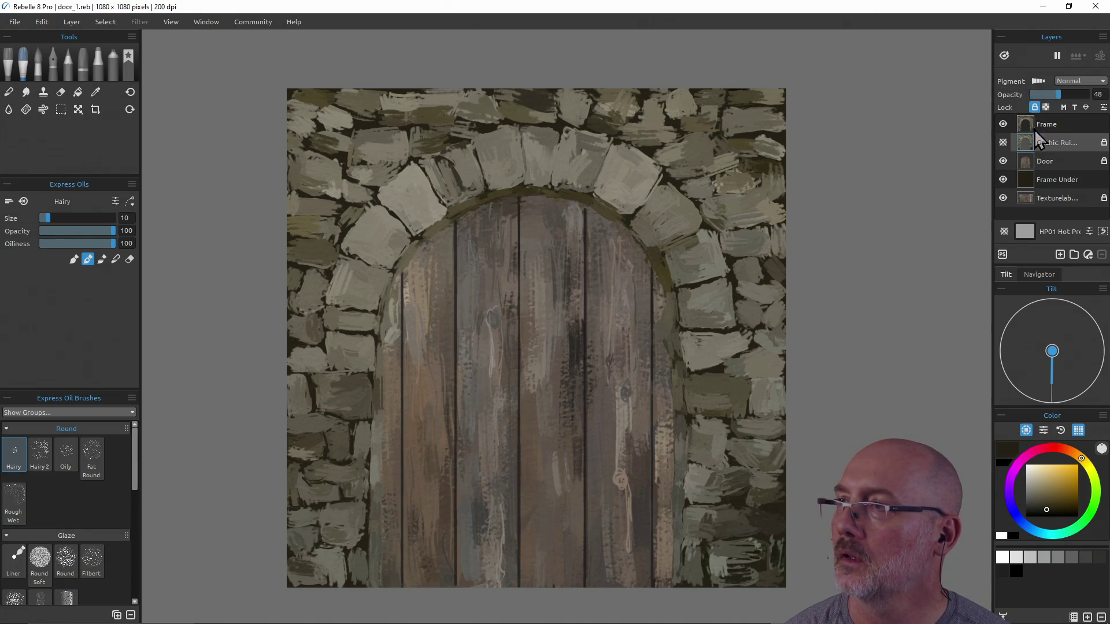
- Toggle the stone Frame layer off and on, then hide the painted Door layer
left_click(1043, 180)
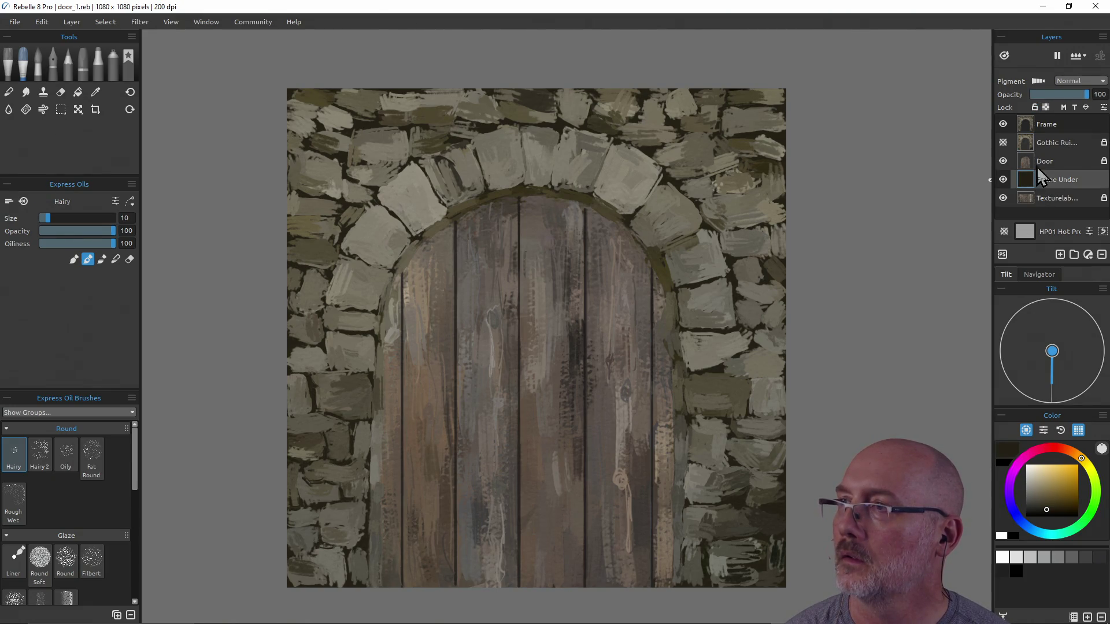
left_click(1004, 123)
left_click(1005, 125)
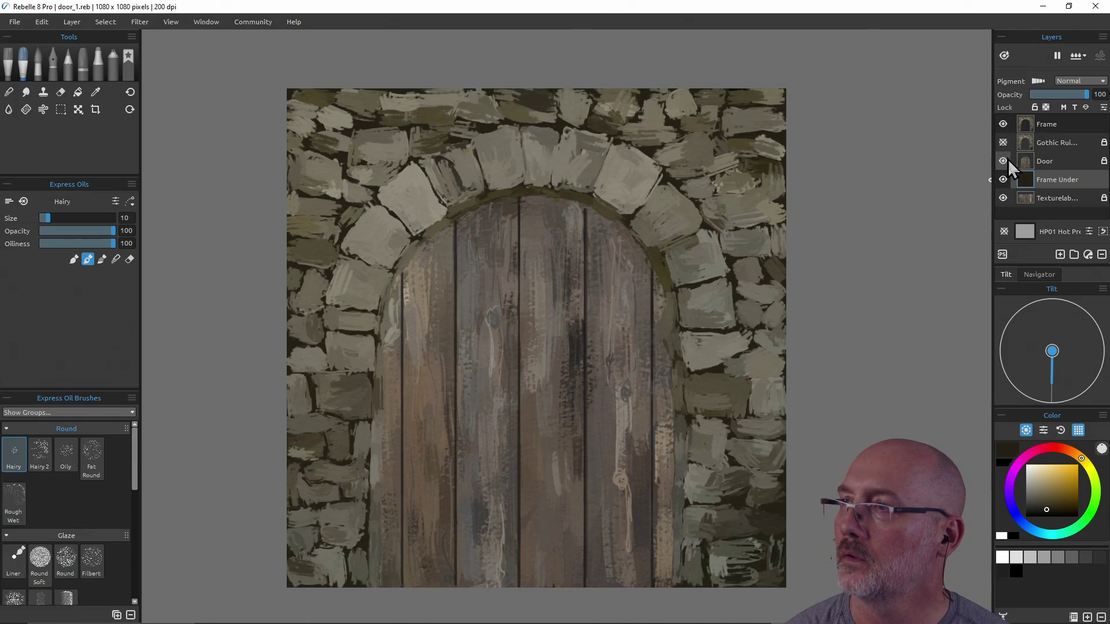
left_click(1003, 161)
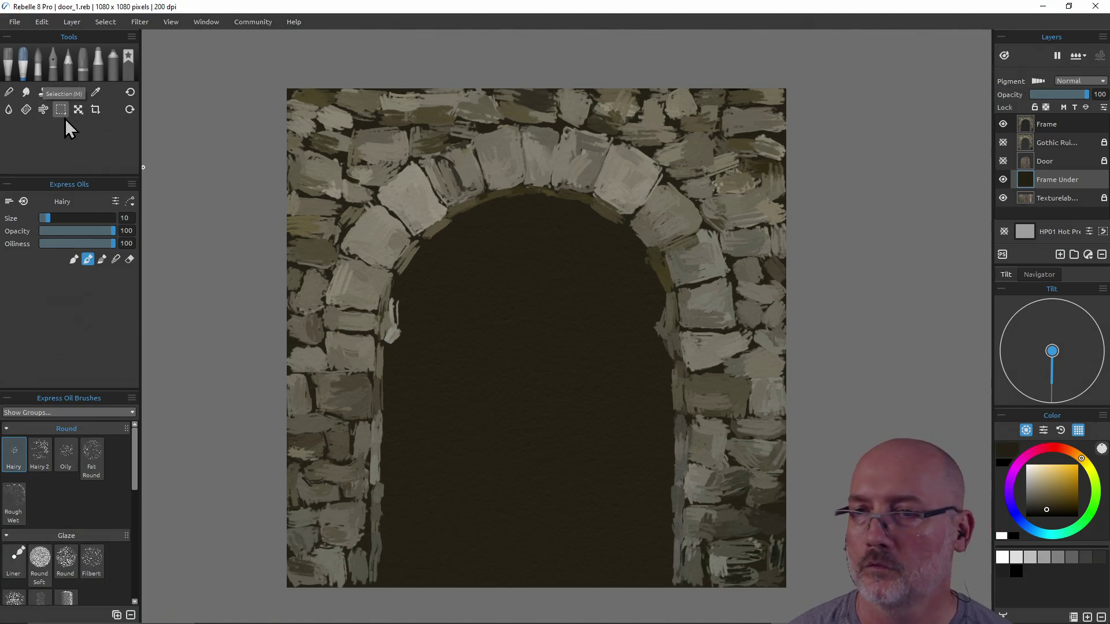
- Erase the dark Frame Under fill inside the arch to reveal wood planks, then save
key("e")
mouse_move(483, 324)
left_mouse_down()
mouse_move(462, 271)
mouse_move(470, 293)
mouse_move(444, 263)
mouse_move(448, 234)
mouse_move(447, 251)
mouse_move(462, 228)
mouse_move(494, 221)
mouse_move(633, 243)
mouse_move(628, 282)
mouse_move(635, 299)
mouse_move(638, 287)
mouse_move(648, 294)
mouse_move(630, 341)
mouse_move(653, 381)
mouse_move(648, 574)
mouse_move(630, 578)
mouse_move(624, 404)
mouse_move(602, 295)
mouse_move(552, 409)
mouse_move(563, 254)
mouse_move(474, 364)
mouse_move(523, 307)
mouse_move(490, 552)
mouse_move(550, 520)
mouse_move(587, 520)
mouse_move(610, 485)
mouse_move(520, 491)
mouse_move(451, 474)
mouse_move(396, 528)
mouse_move(390, 578)
mouse_move(426, 490)
mouse_move(394, 486)
mouse_move(388, 468)
mouse_move(410, 449)
mouse_move(403, 359)
mouse_move(419, 324)
mouse_move(457, 405)
mouse_move(432, 300)
mouse_move(407, 289)
mouse_move(398, 300)
mouse_move(446, 252)
left_mouse_up()
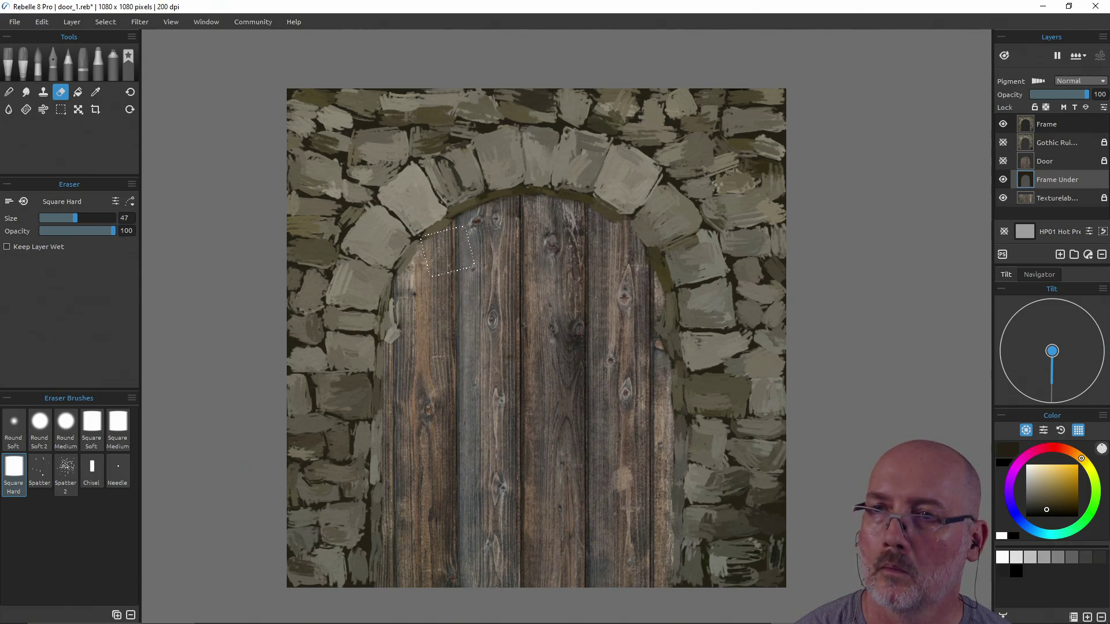
key("e")
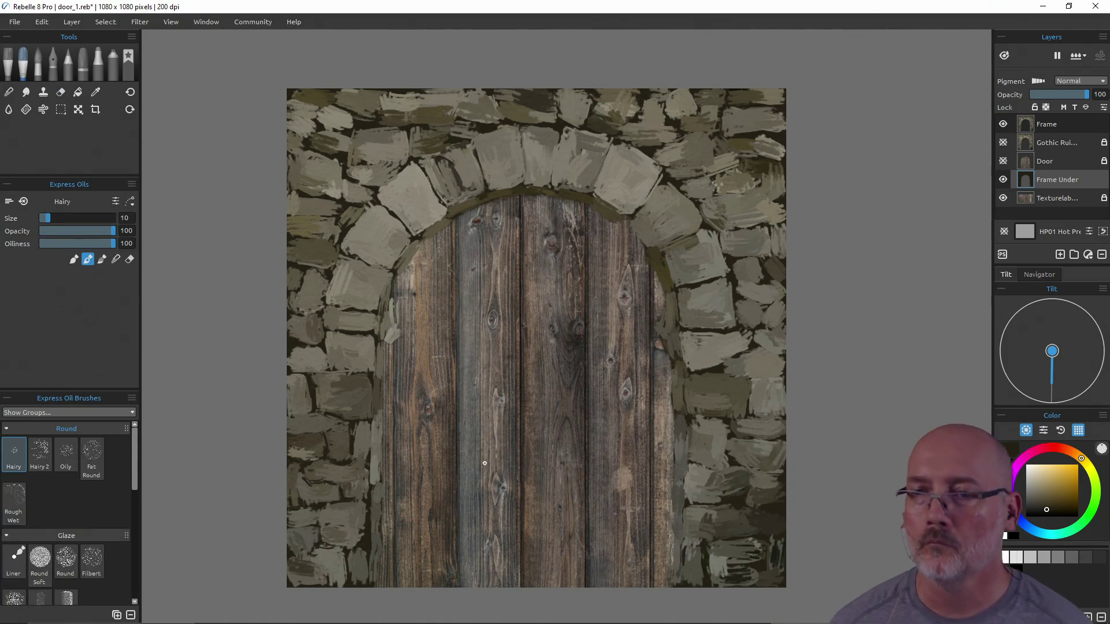
key("ctrl+s")
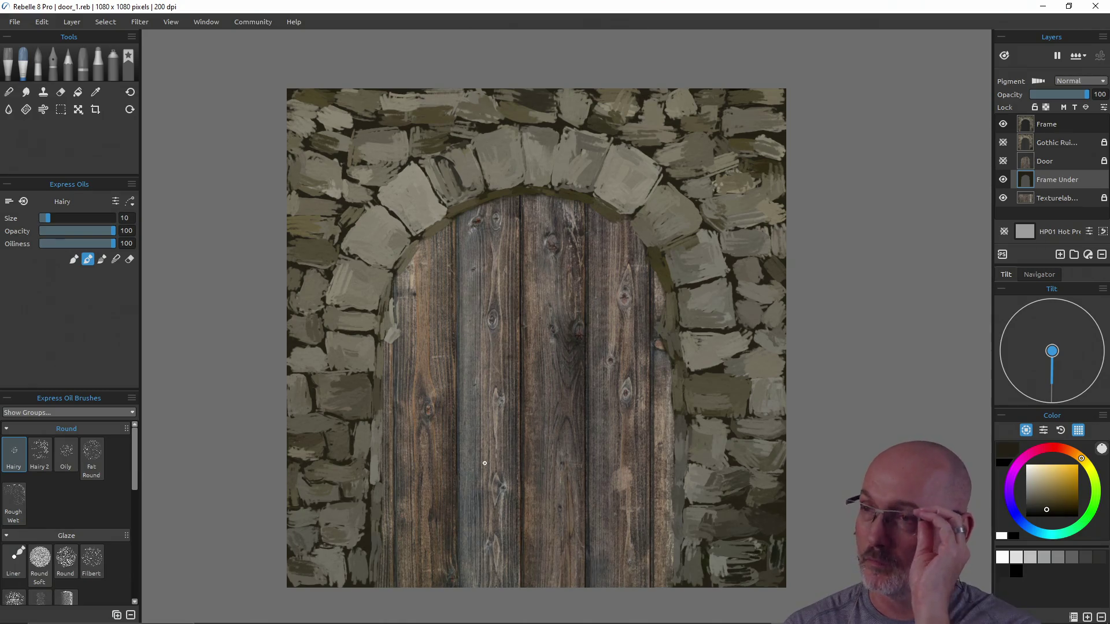
key("ctrl+s")
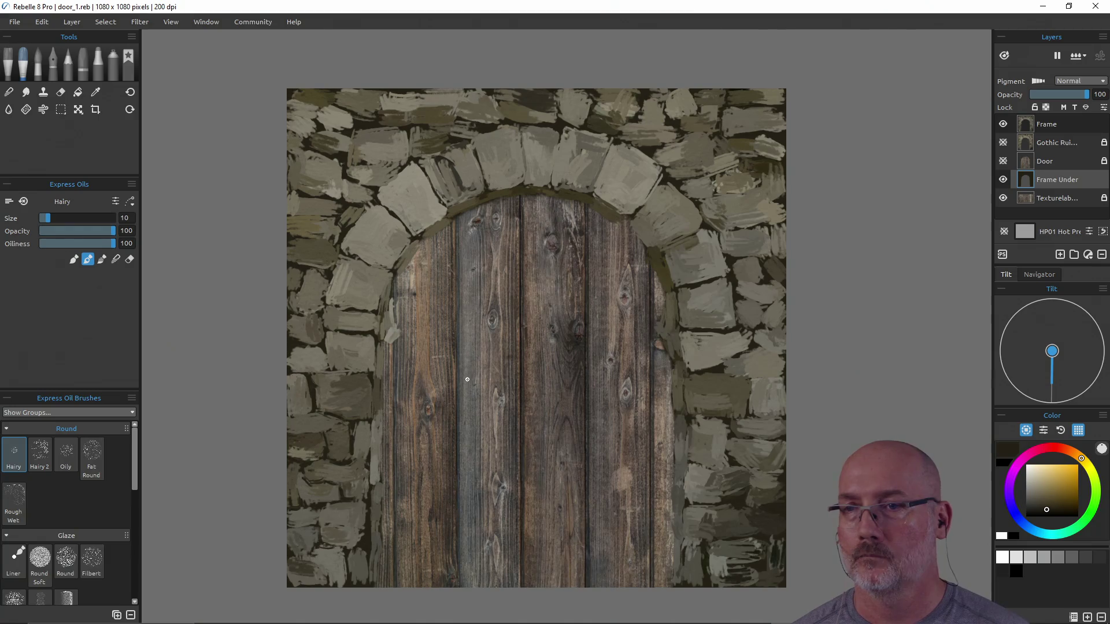
- Save a PNG copy named door_1.png into the Pictures > Games folder
left_click(20, 23)
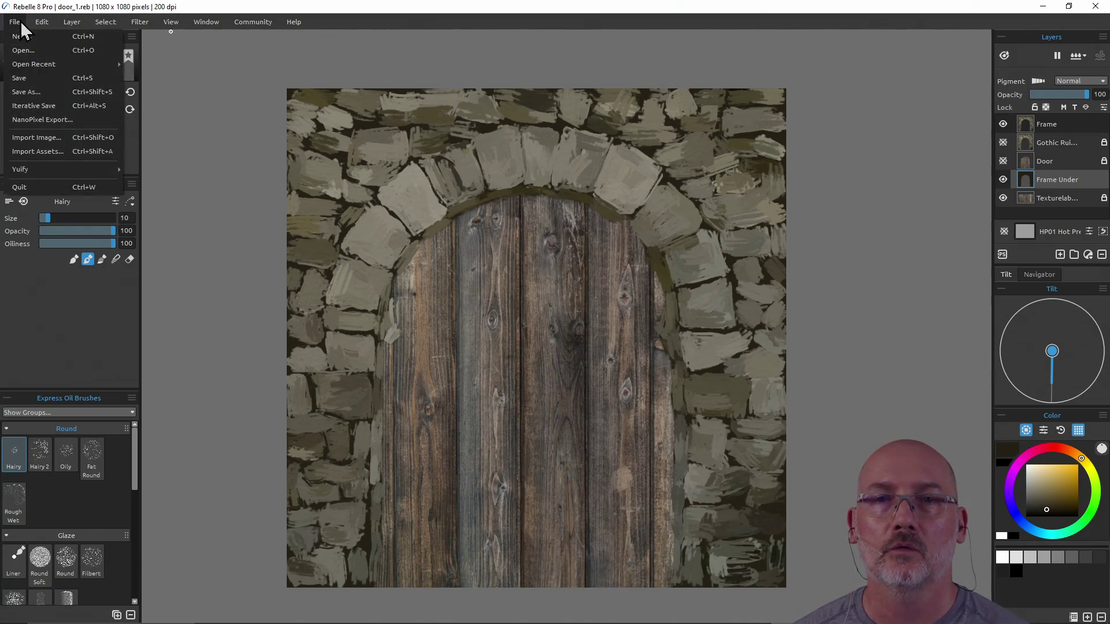
left_click(40, 93)
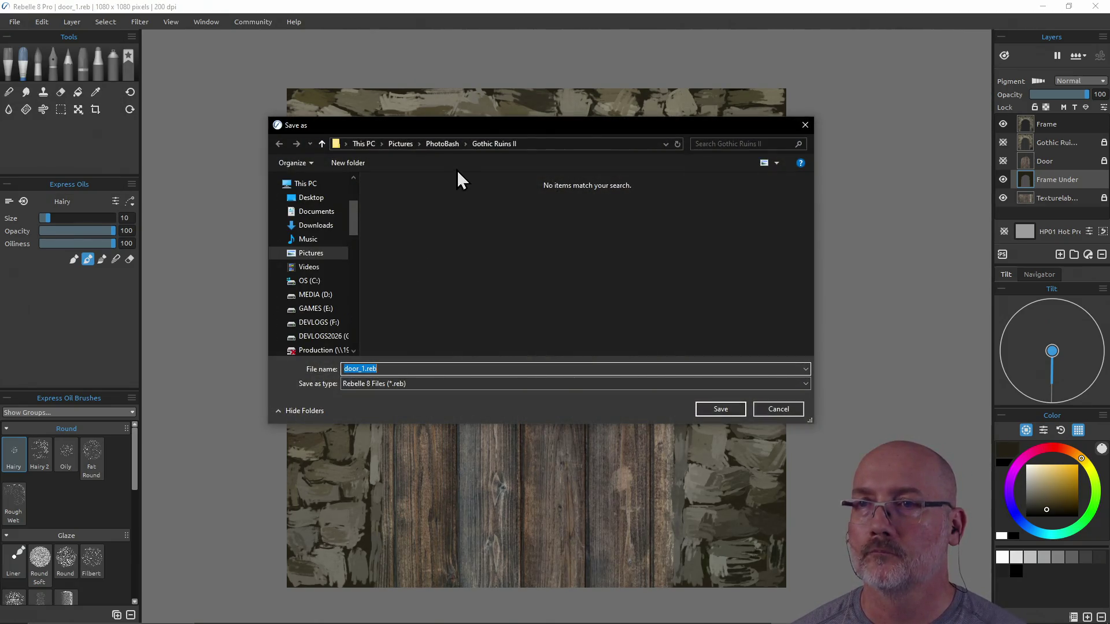
left_click(405, 144)
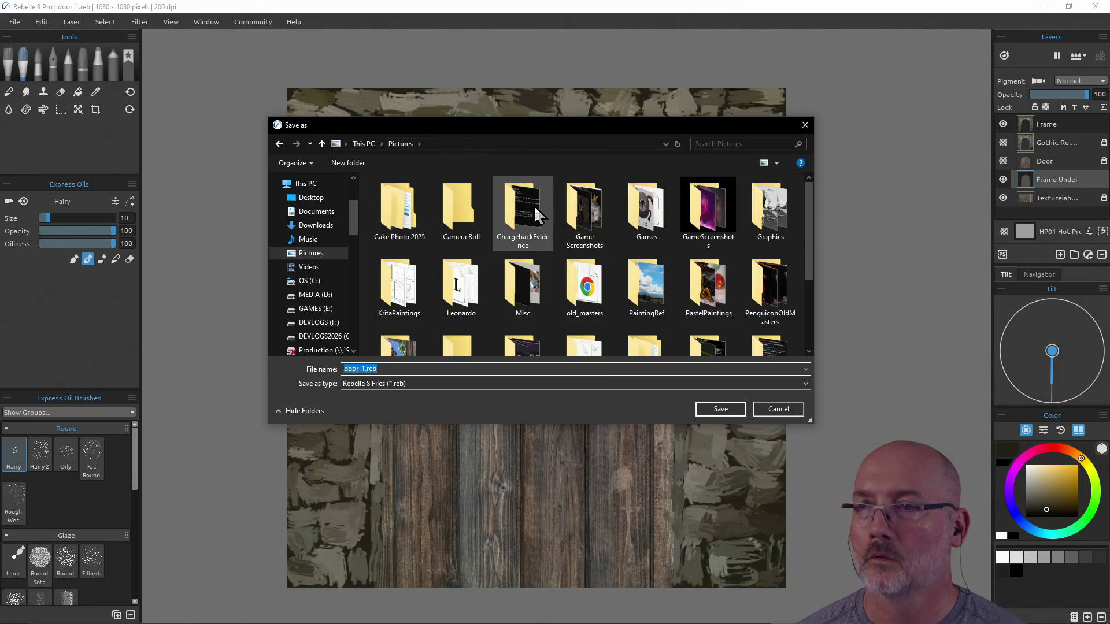
double_click(649, 209)
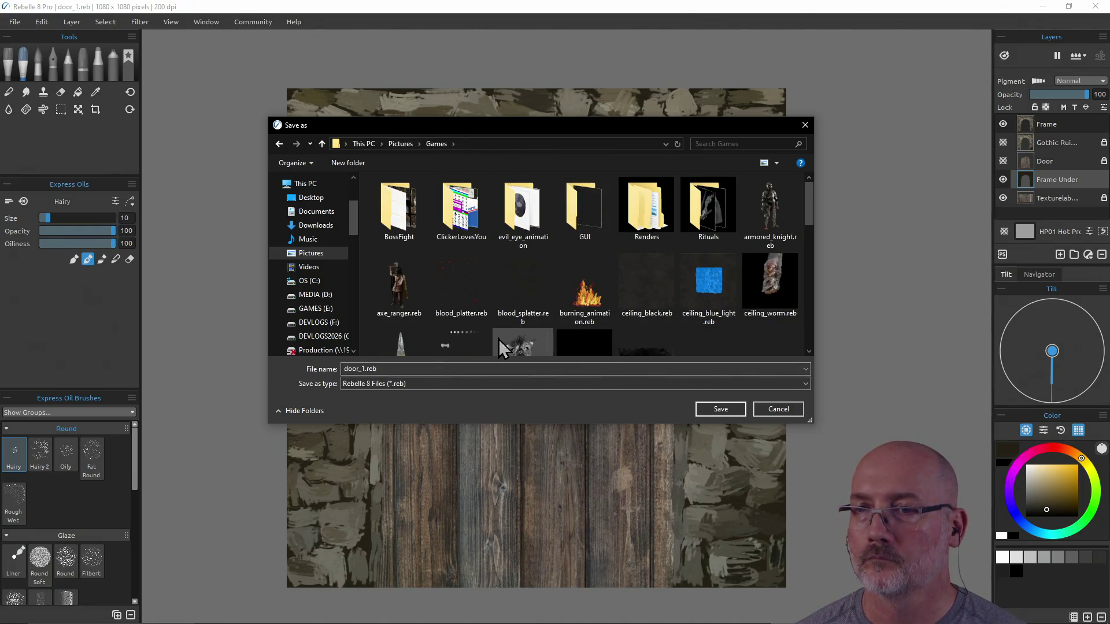
left_click(434, 385)
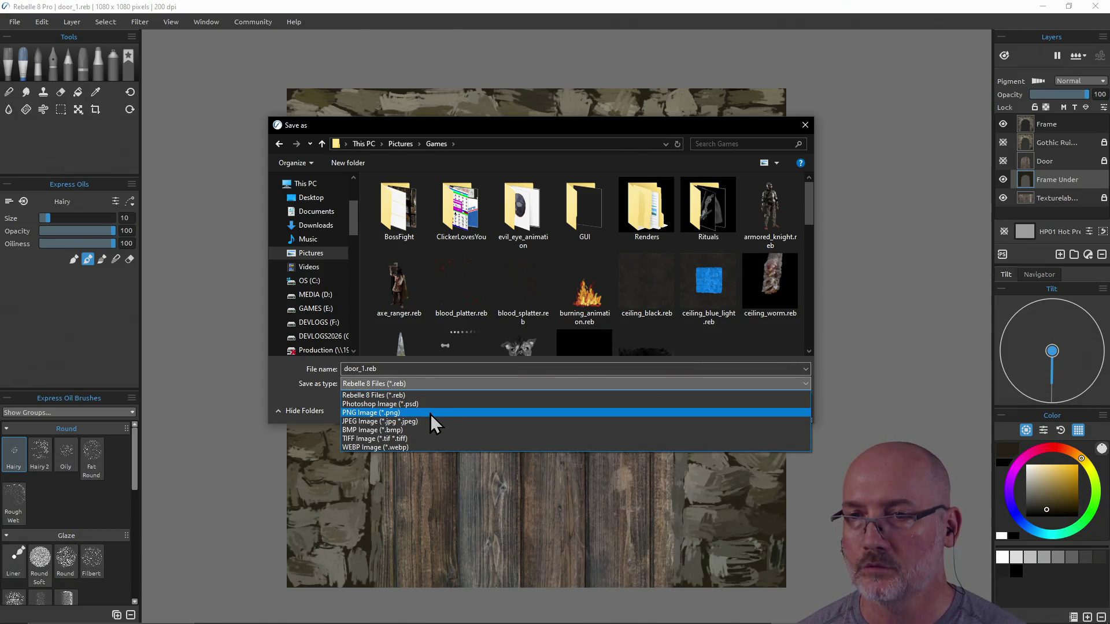
left_click(430, 414)
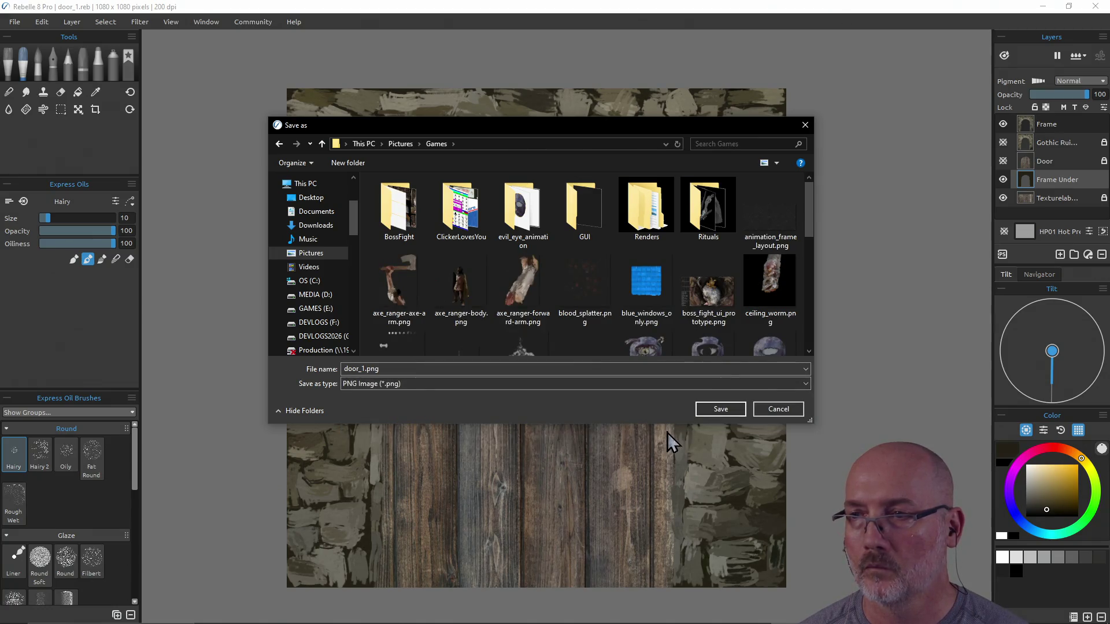
left_click(722, 410)
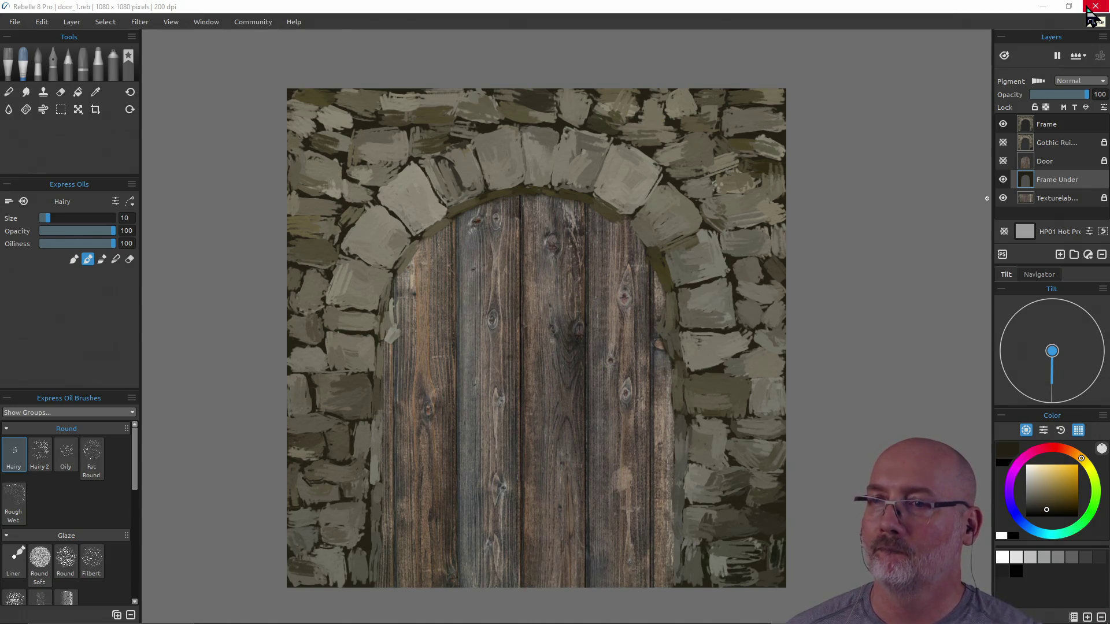
- Hide the Texturelab photo layer and show the painted Door layer, keeping Frame Under visible
left_click(1003, 179)
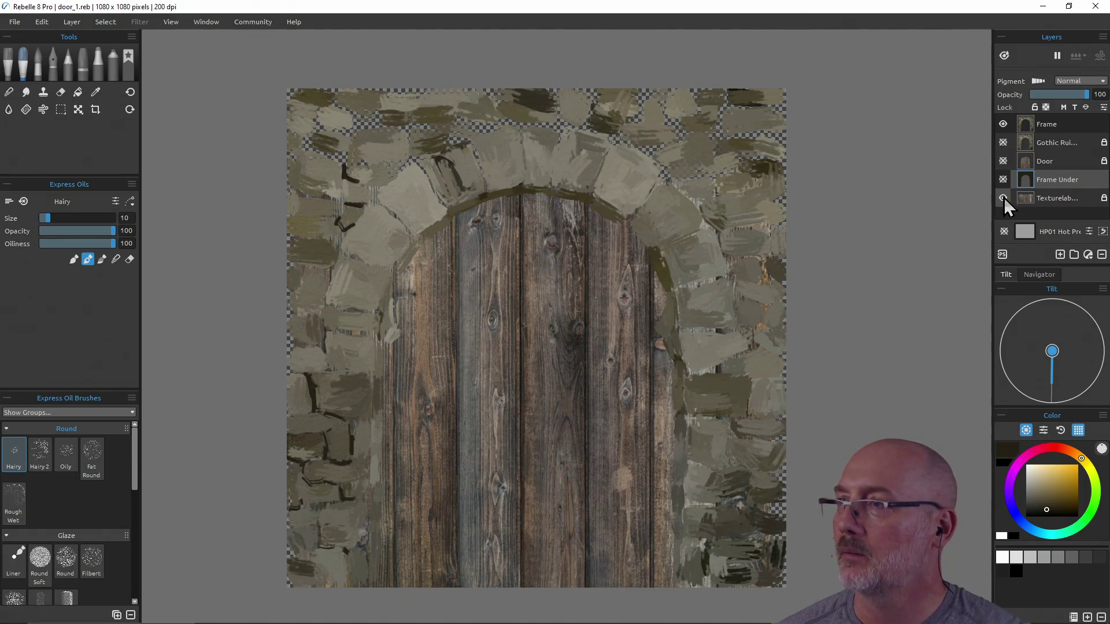
left_click(1002, 198)
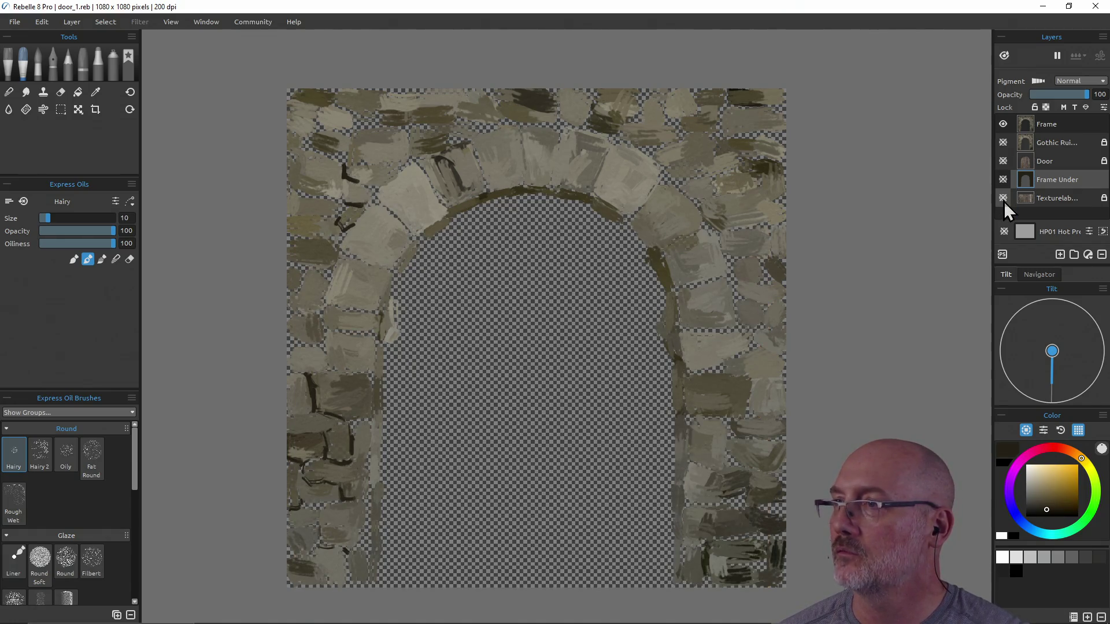
left_click(1004, 160)
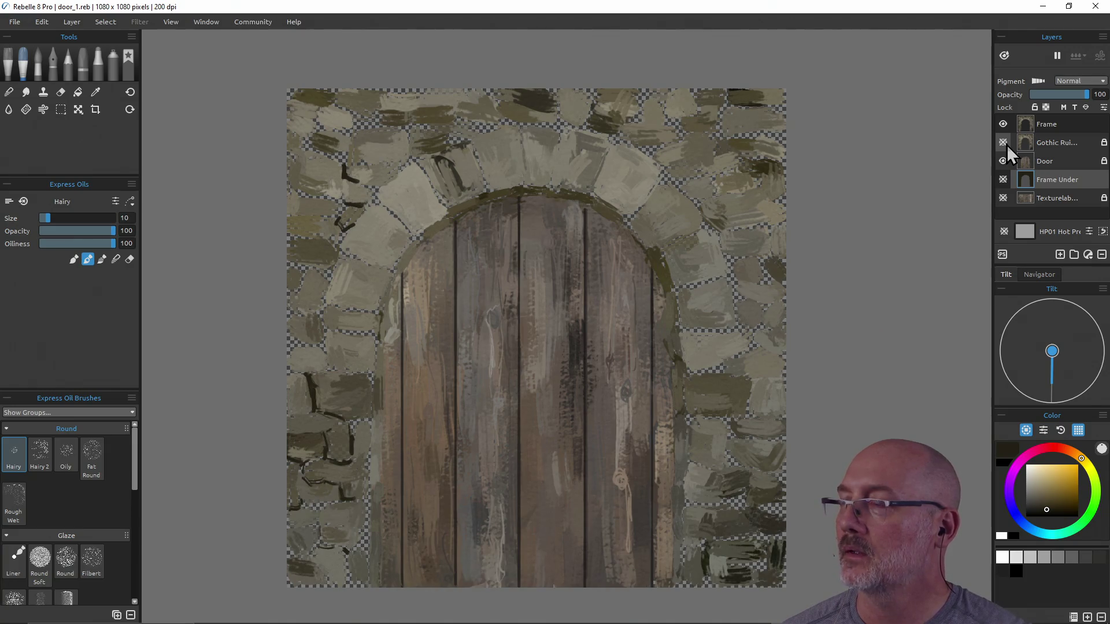
left_click(1048, 145)
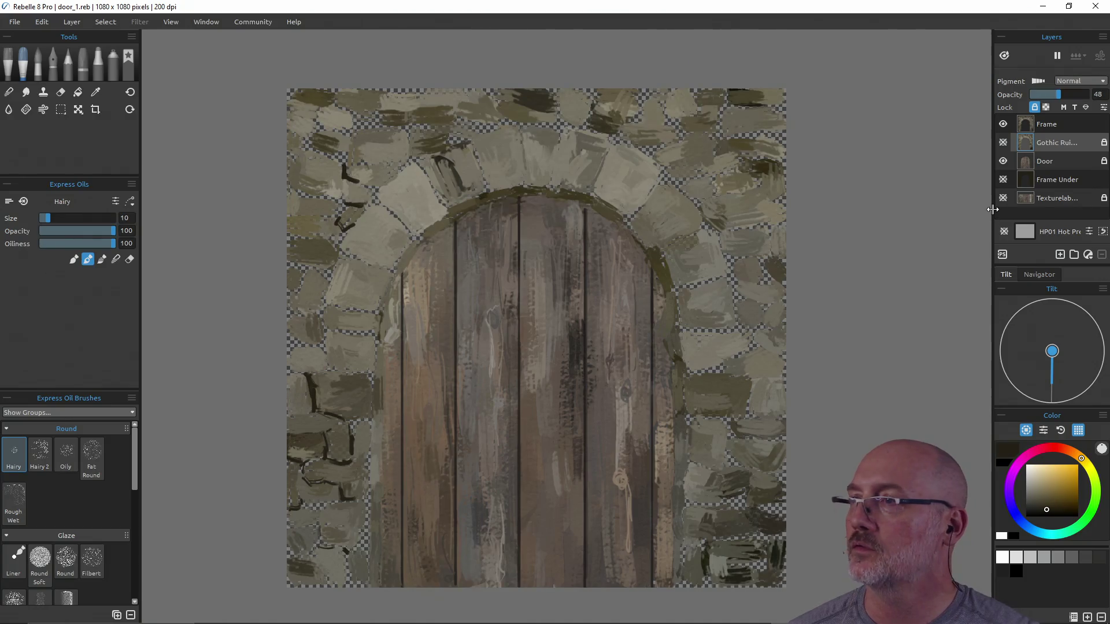
left_click(1003, 181)
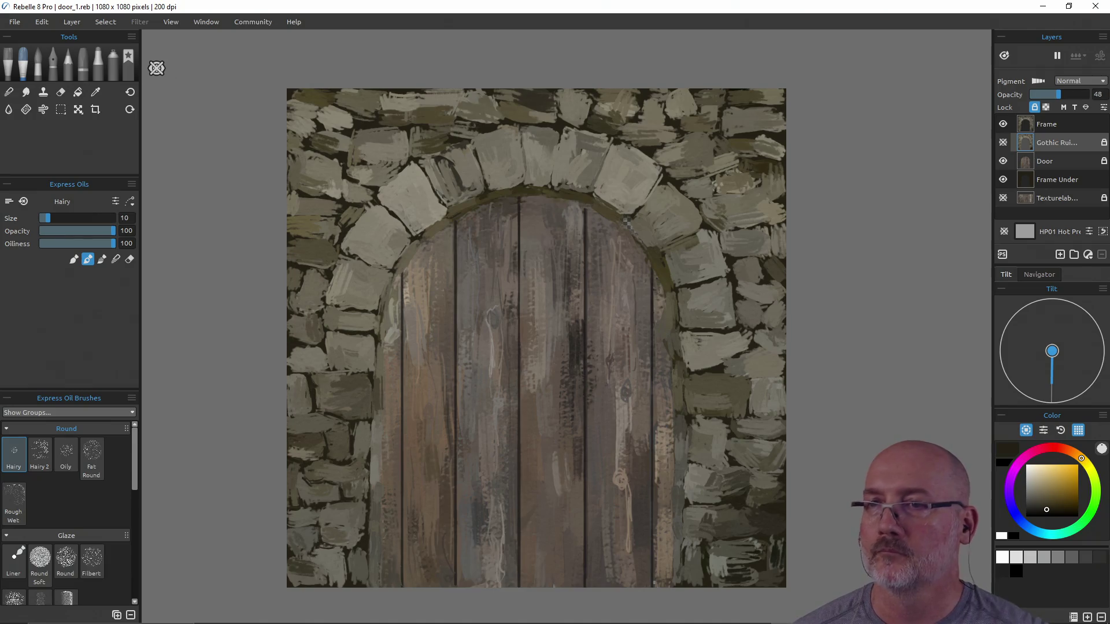
left_click(14, 22)
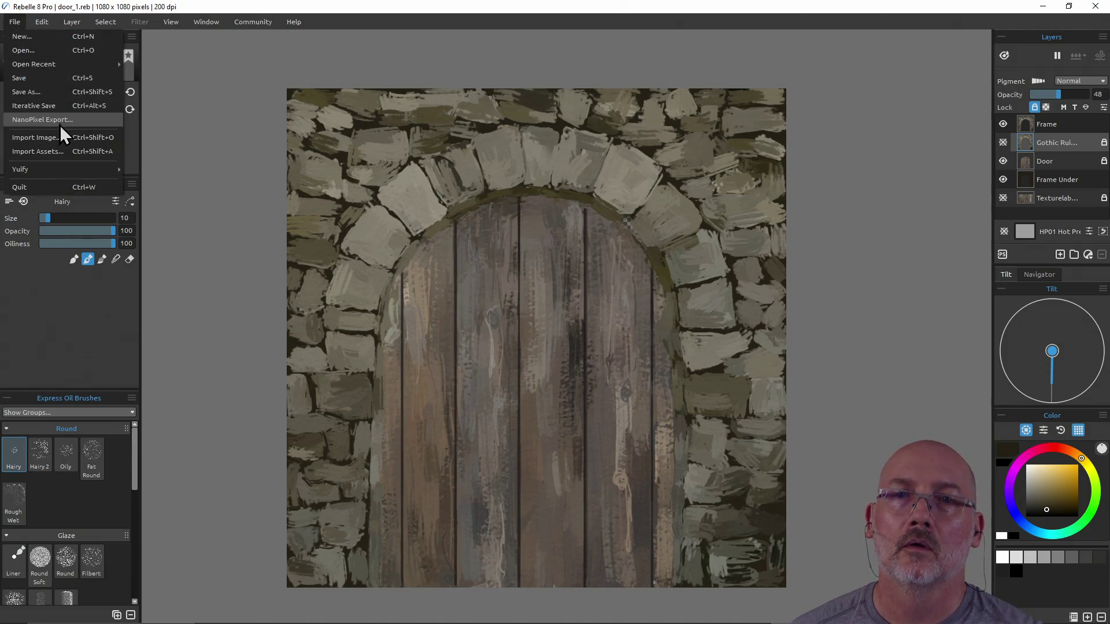
- Save as PNG image door_1.png, confirming replacement of the existing file
left_click(58, 92)
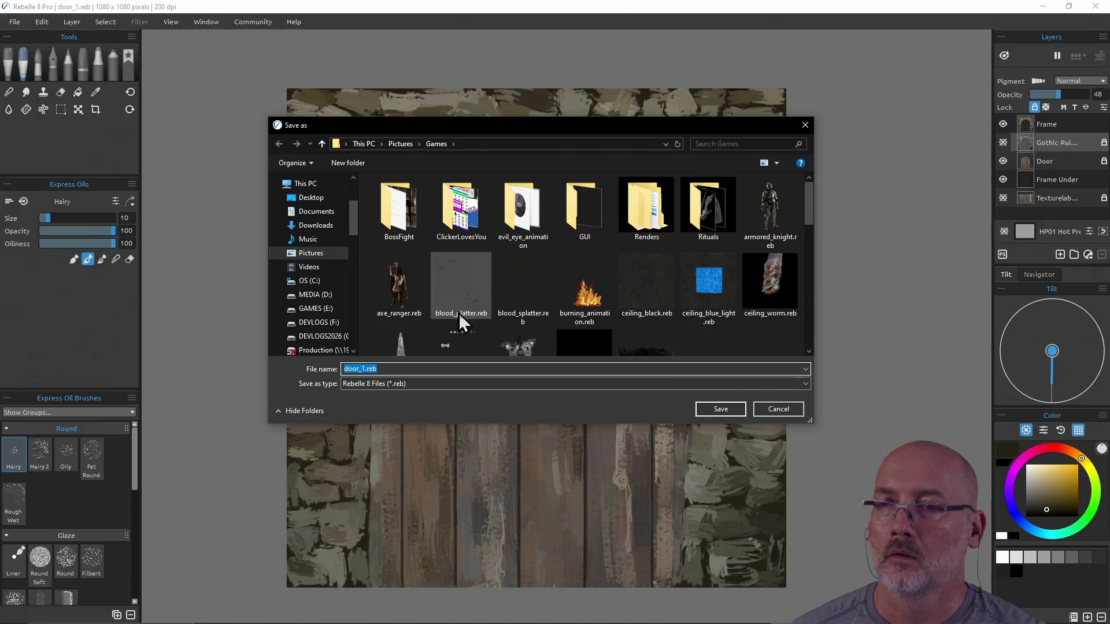
left_click(580, 383)
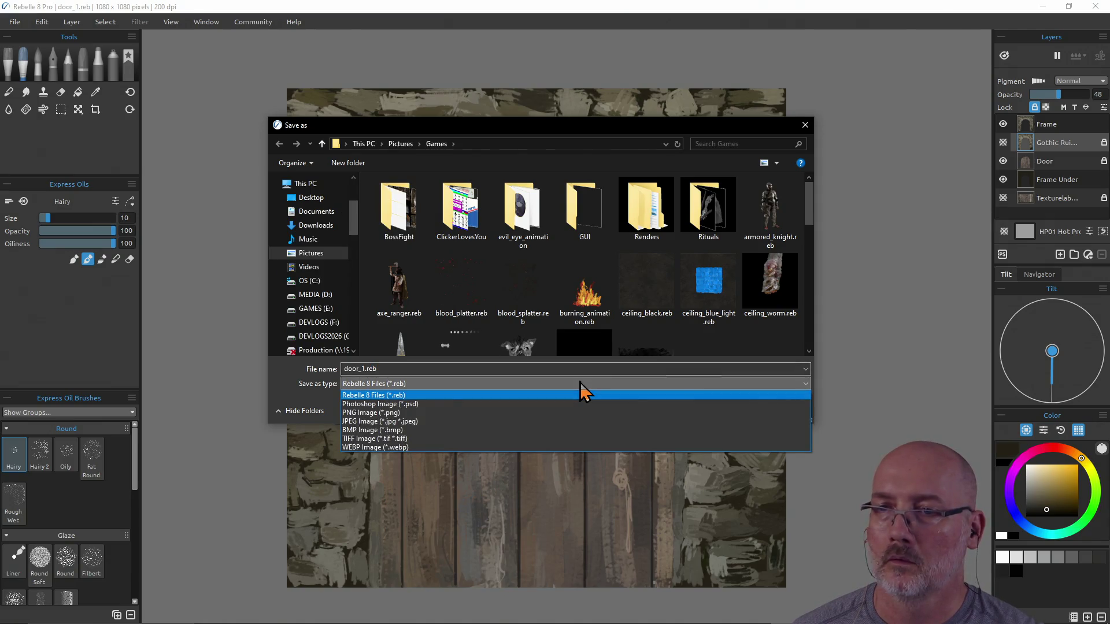
left_click(574, 415)
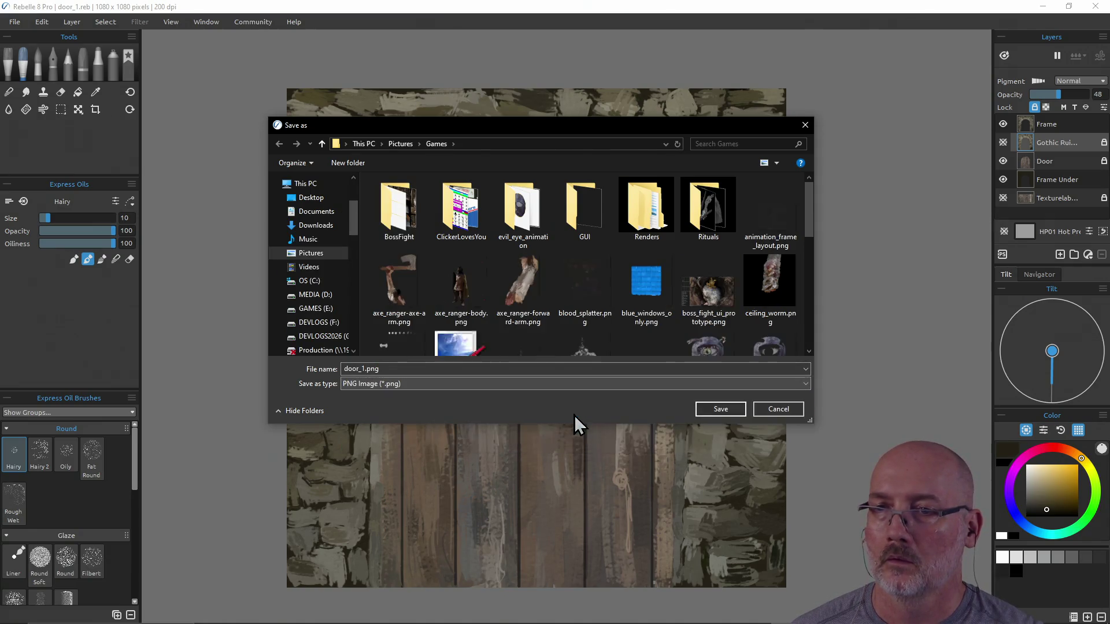
left_click(727, 412)
left_click(587, 321)
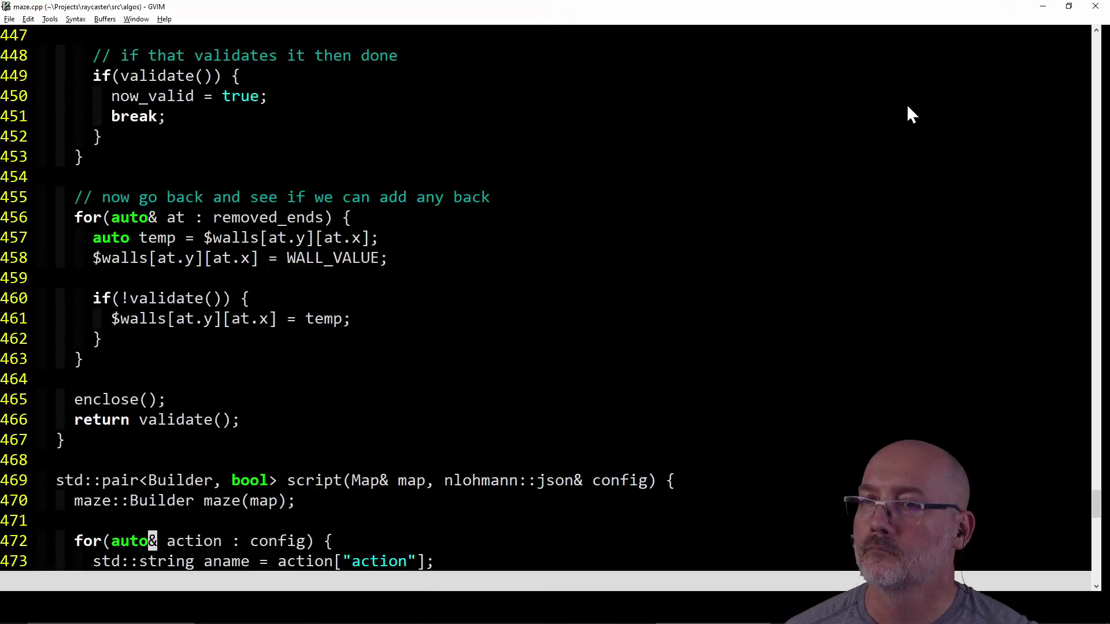
- Check the config file's exact name in PowerShell, then return to GVIM
left_click(553, 293)
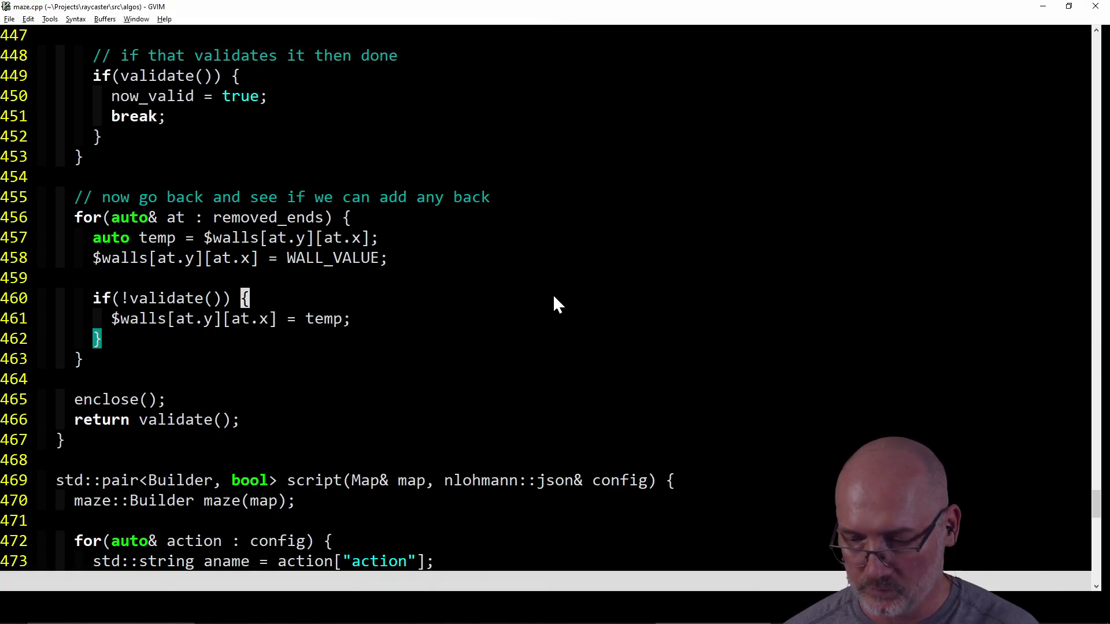
type(":e ")
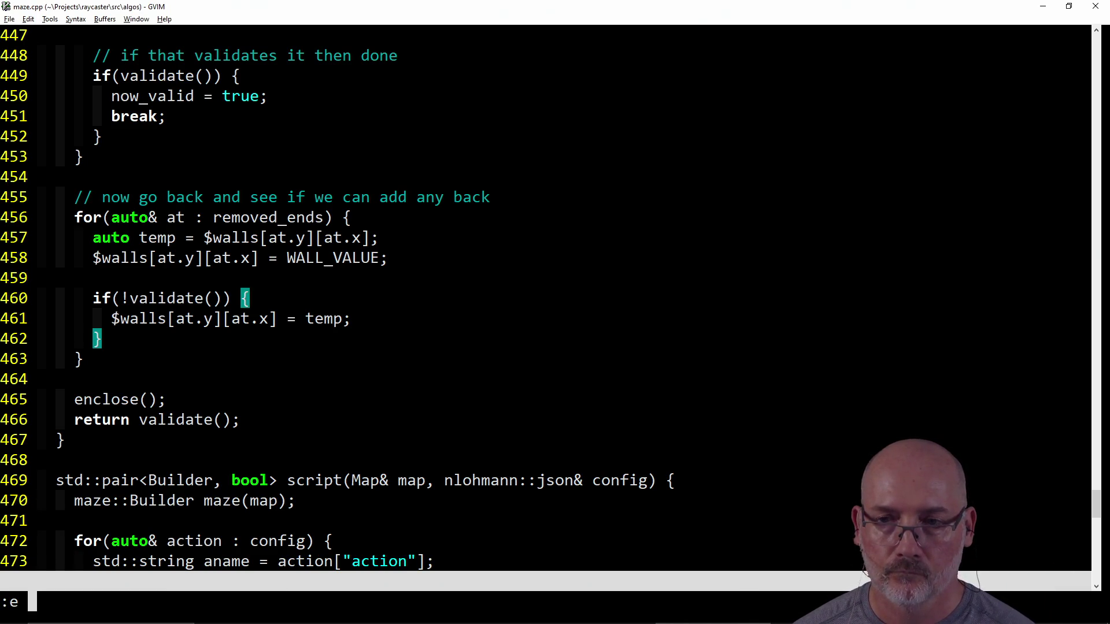
type("as")
key("Escape")
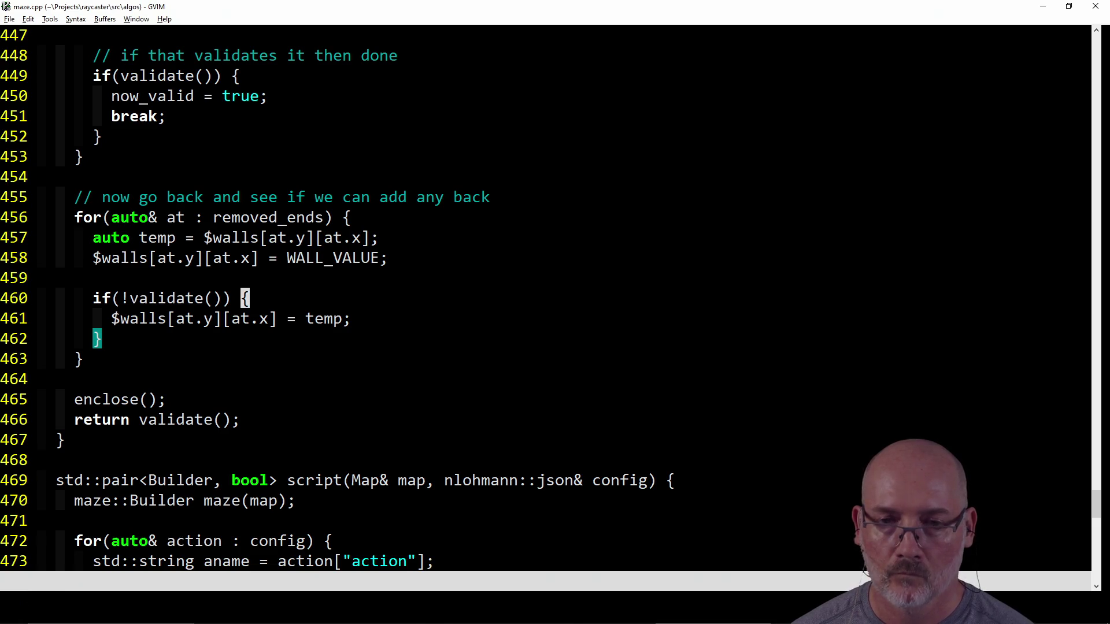
key("alt+Tab")
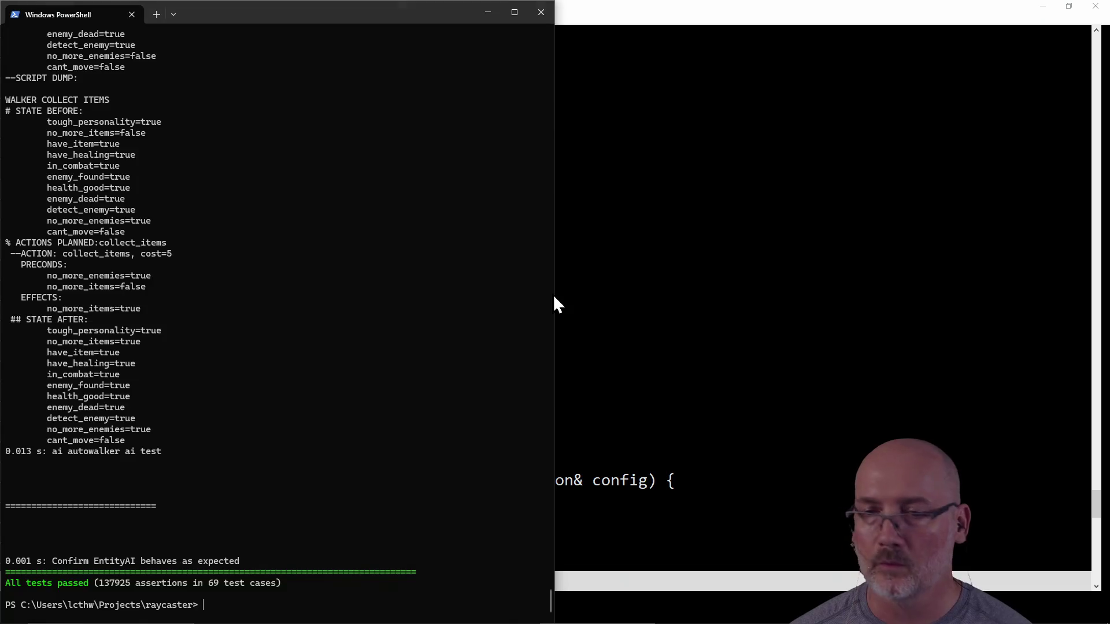
key("Tab")
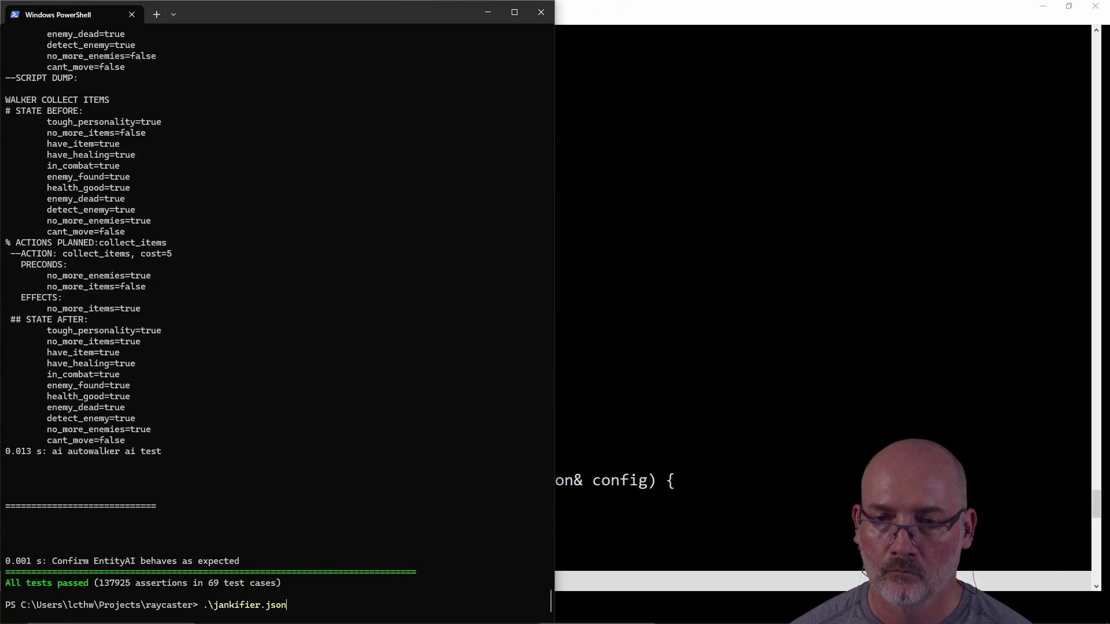
key("ctrl+c")
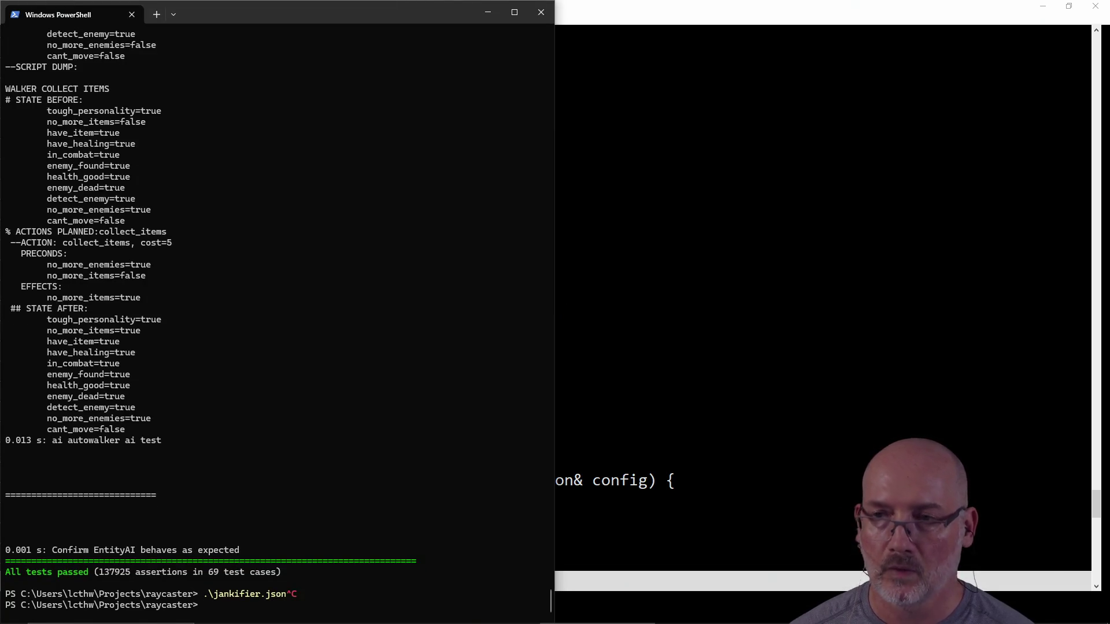
left_click(641, 274)
- Open ../jankifier.json in GVIM with the :e command
type(":e jn")
key("BackSpace")
key("BackSpace")
type("../jank")
key("Tab")
key("Return")
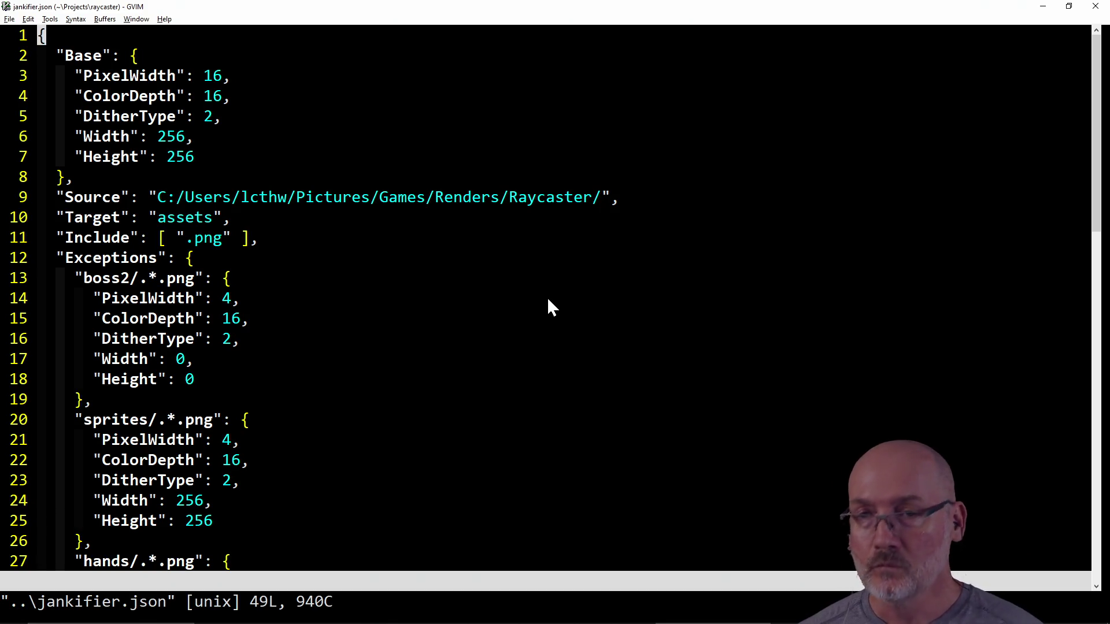
- Scroll through jankifier.json to review its paths and exception patterns
scroll(491, 341, "down", 2)
scroll(491, 341, "down", 7)
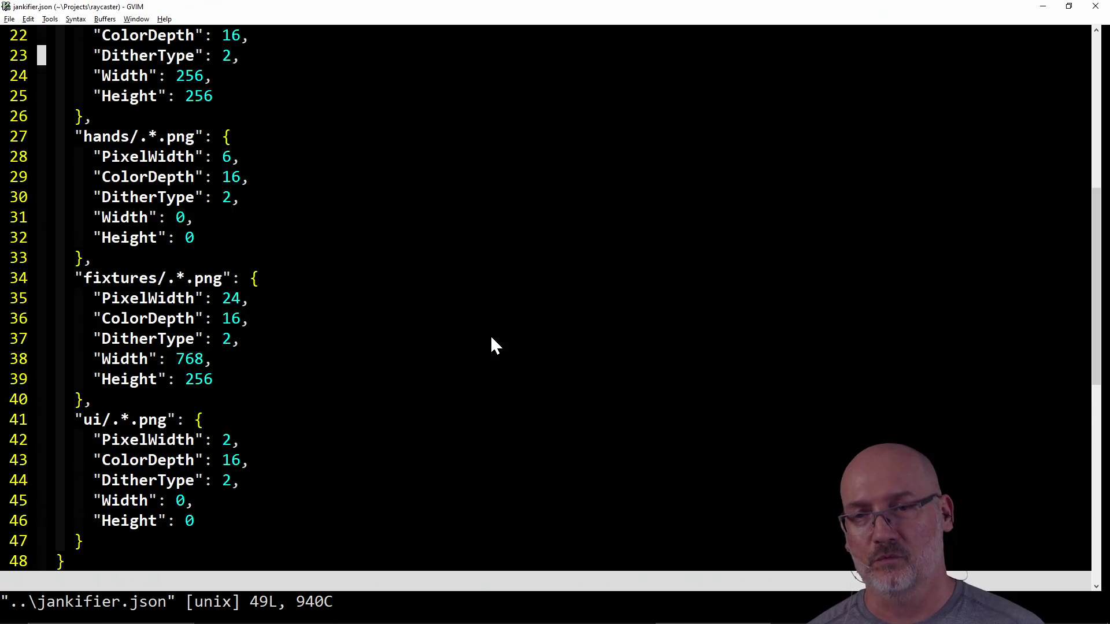
scroll(491, 341, "up", 2)
scroll(492, 338, "up", 6)
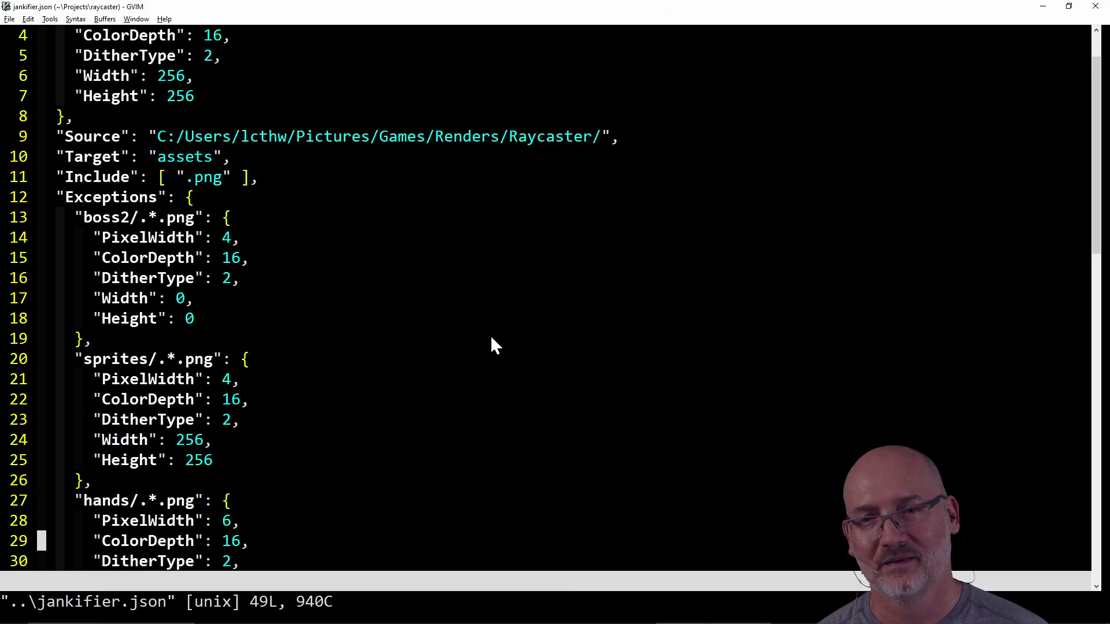
scroll(425, 353, "down", 1)
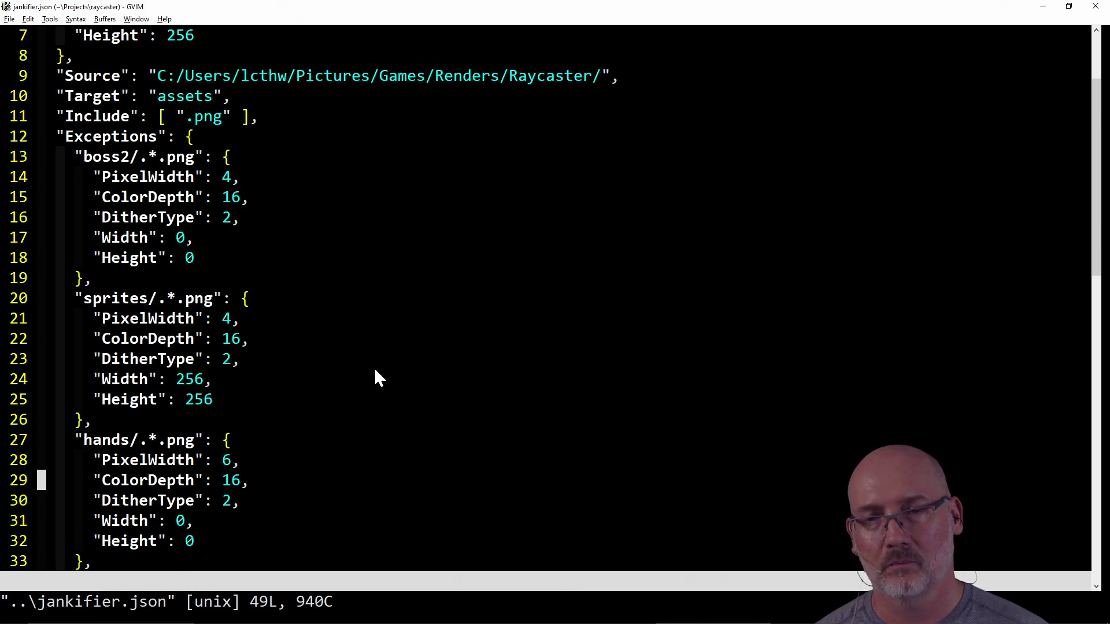
scroll(347, 358, "down", 1)
left_click(180, 238)
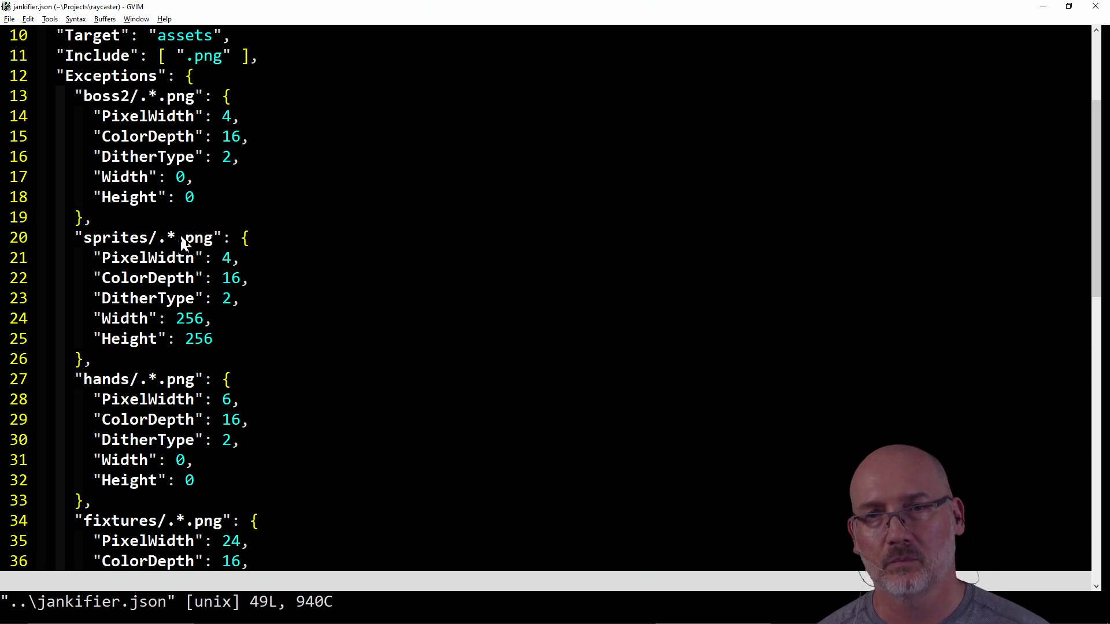
scroll(388, 376, "down", 2)
scroll(389, 380, "down", 2)
scroll(389, 380, "up", 5)
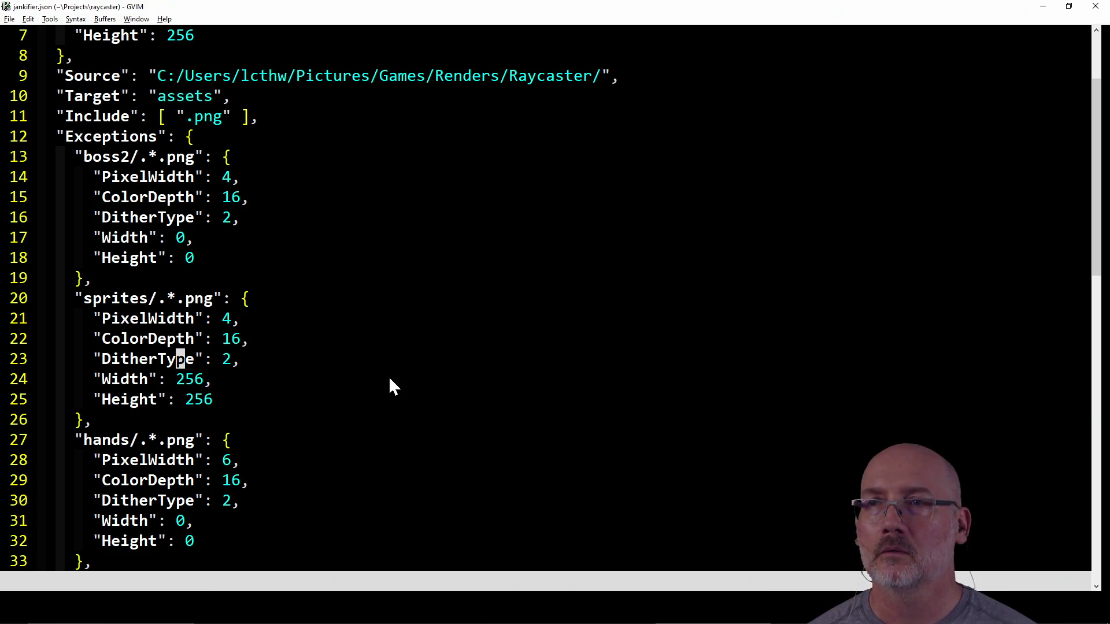
key("alt")
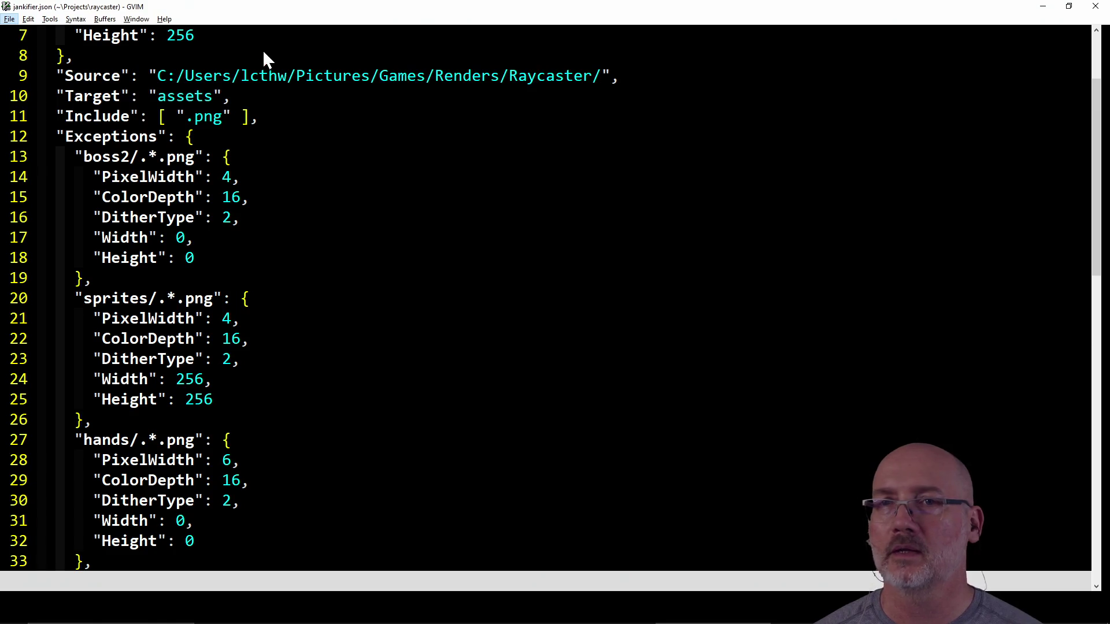
- Copy the Source folder path from line 9 and switch to PowerShell
mouse_move(157, 77)
left_mouse_down()
mouse_move(474, 109)
mouse_move(601, 78)
left_mouse_up()
left_click(28, 19)
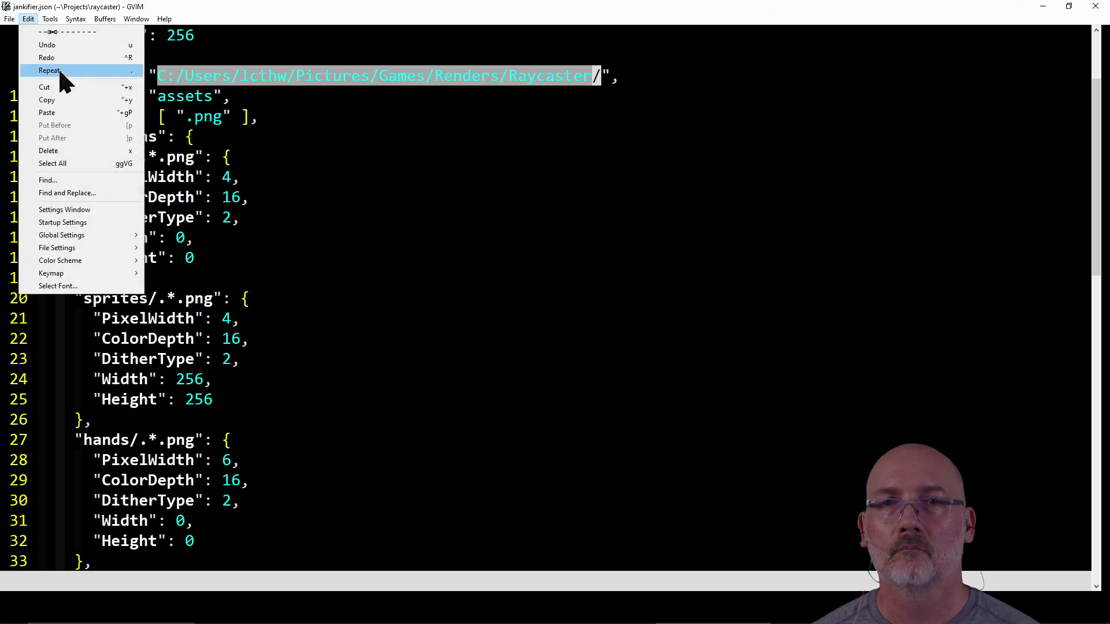
left_click(63, 100)
key("alt+Tab")
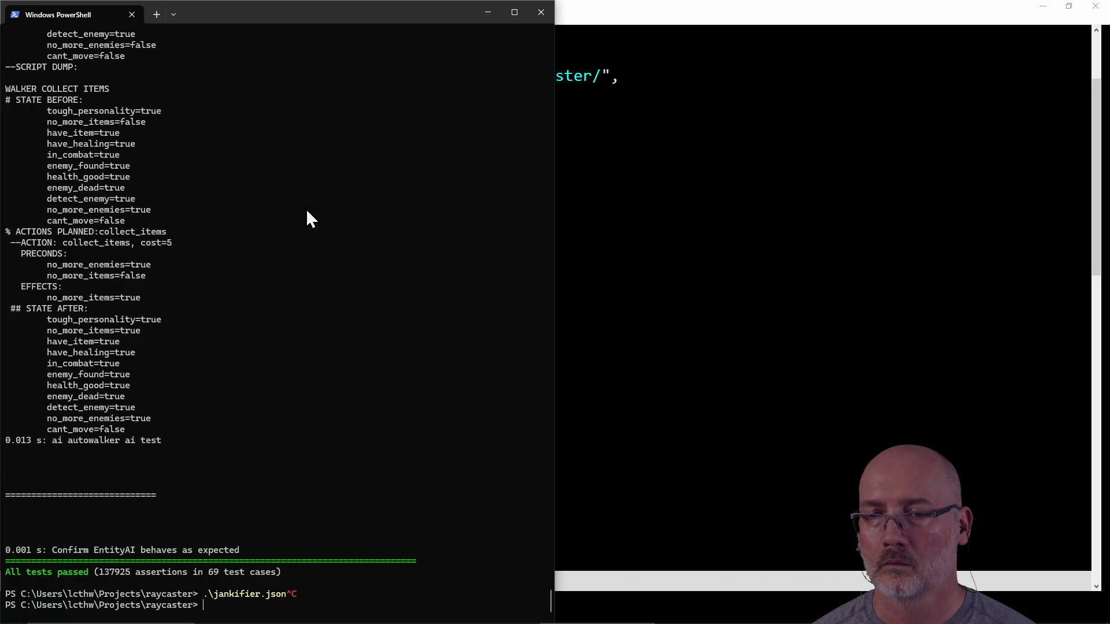
- Open the Raycaster Textures folder from the pasted render path
key("ctrl+v")
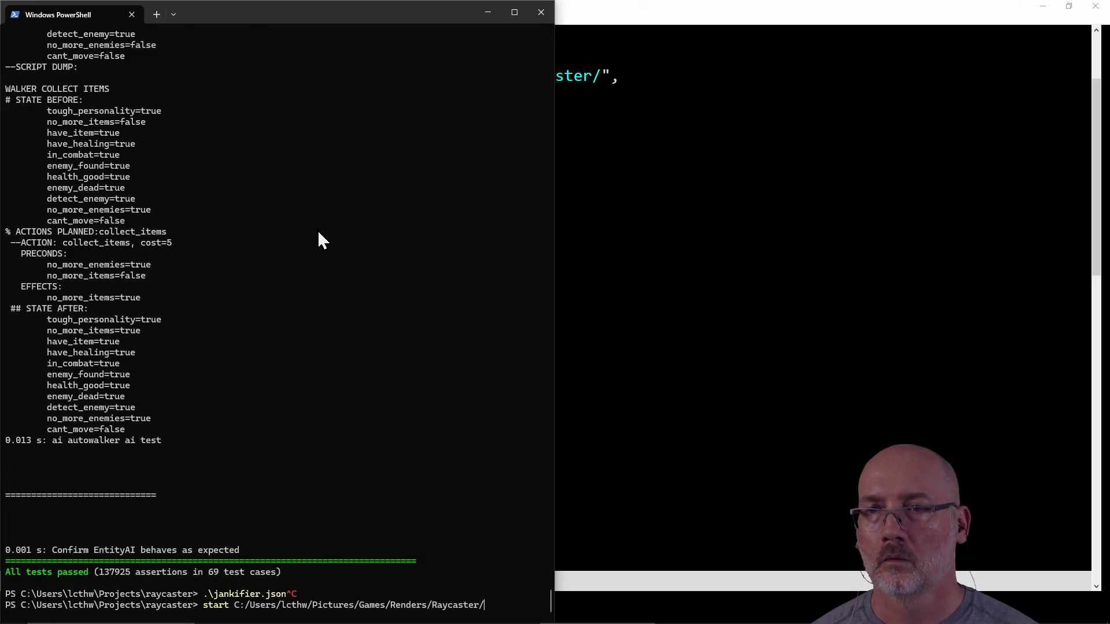
key("Return")
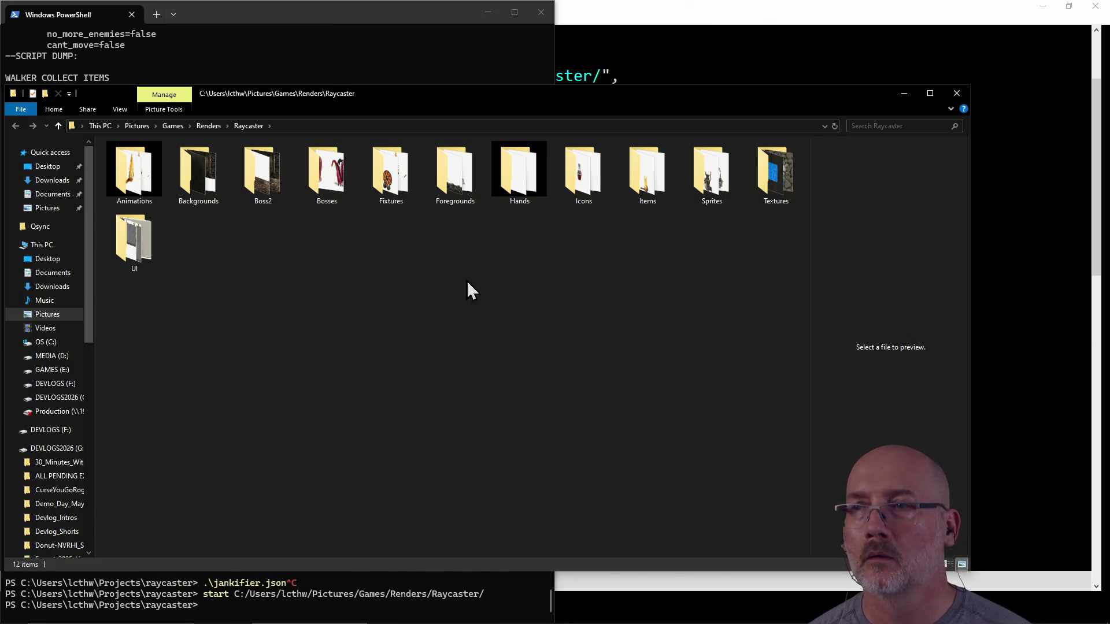
left_click(708, 191)
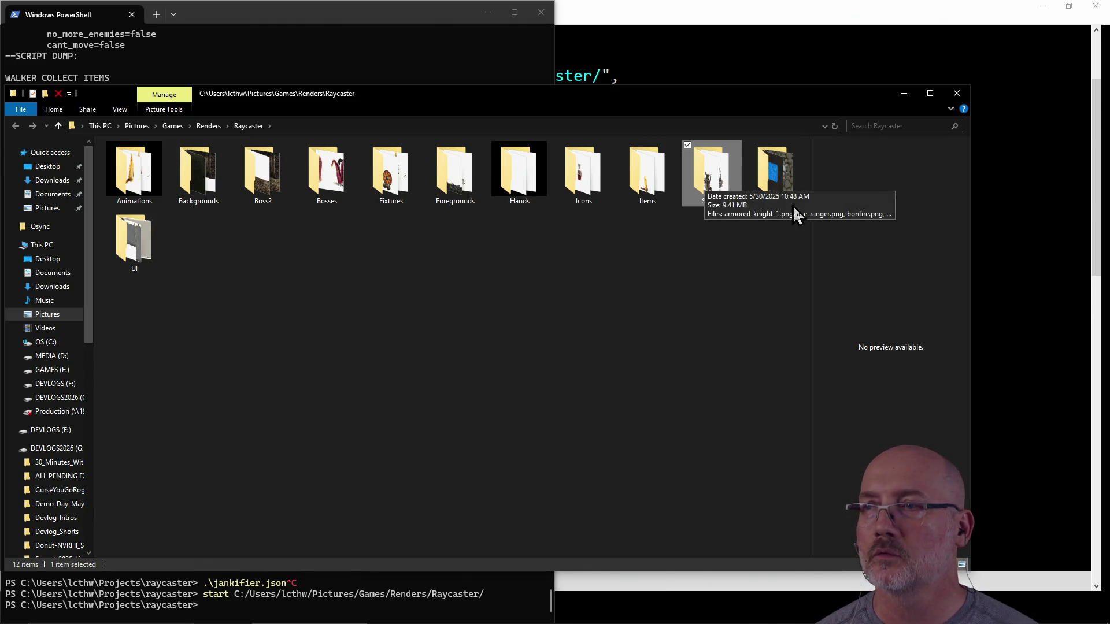
left_click(786, 184)
double_click(784, 176)
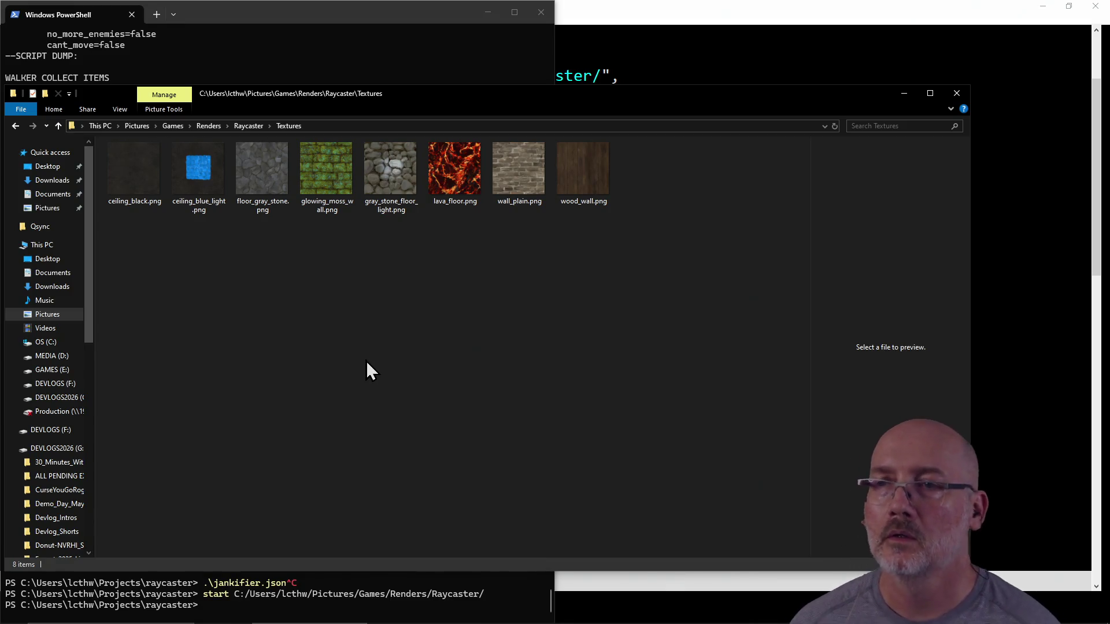
- Take the other Explorer window up to the Games folder by trimming its address path
key("alt+Tab")
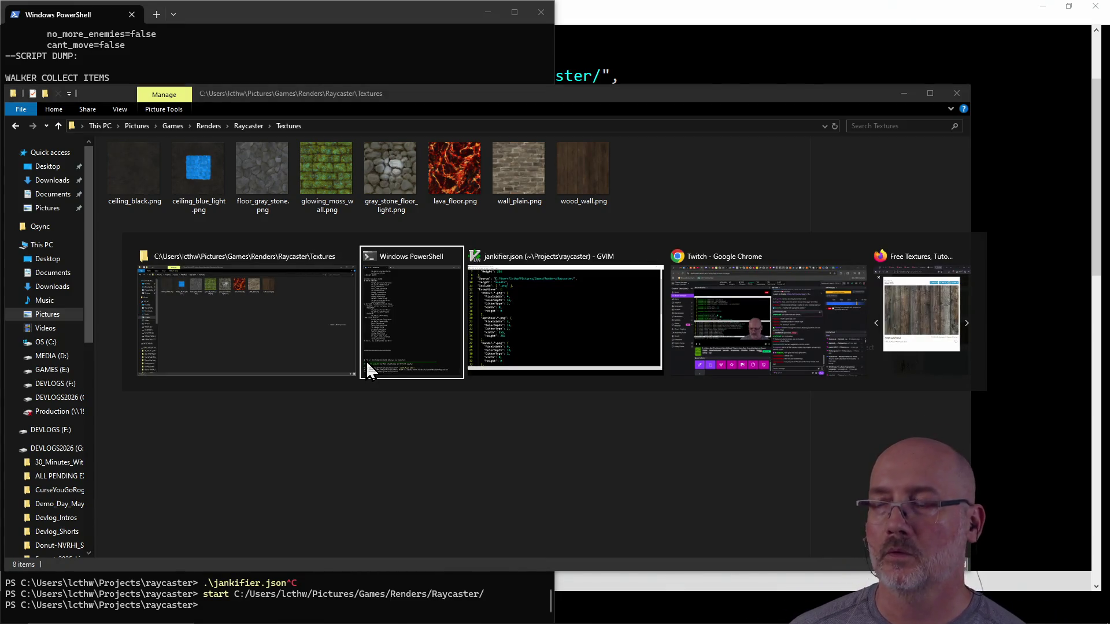
left_click(368, 370)
key("alt+Tab")
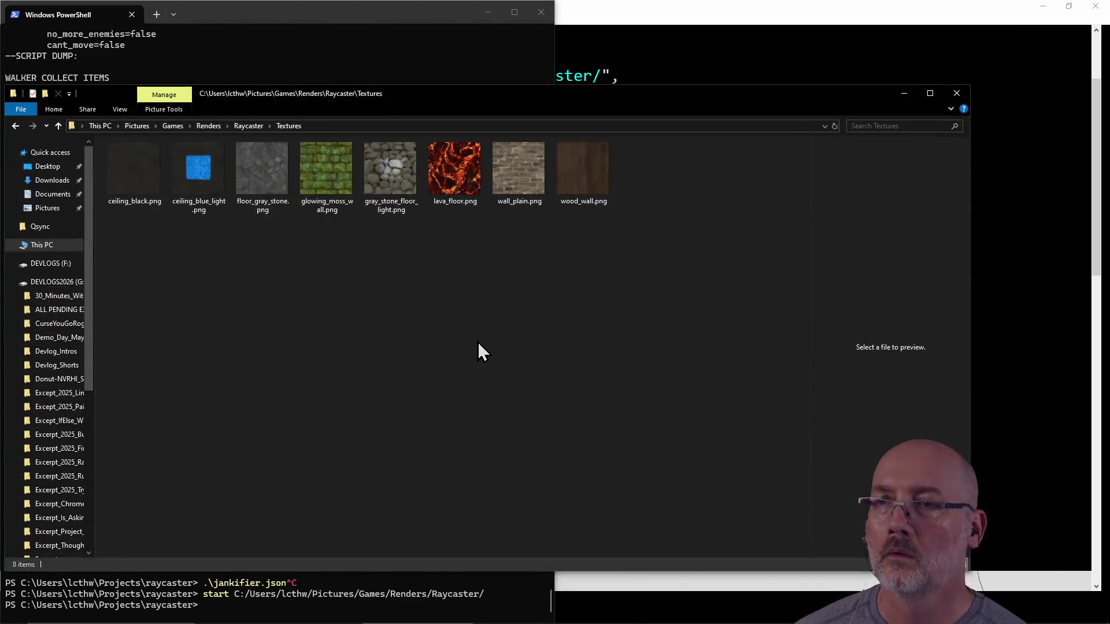
left_click(323, 122)
left_click(324, 122)
left_click_drag(178, 126, 411, 142)
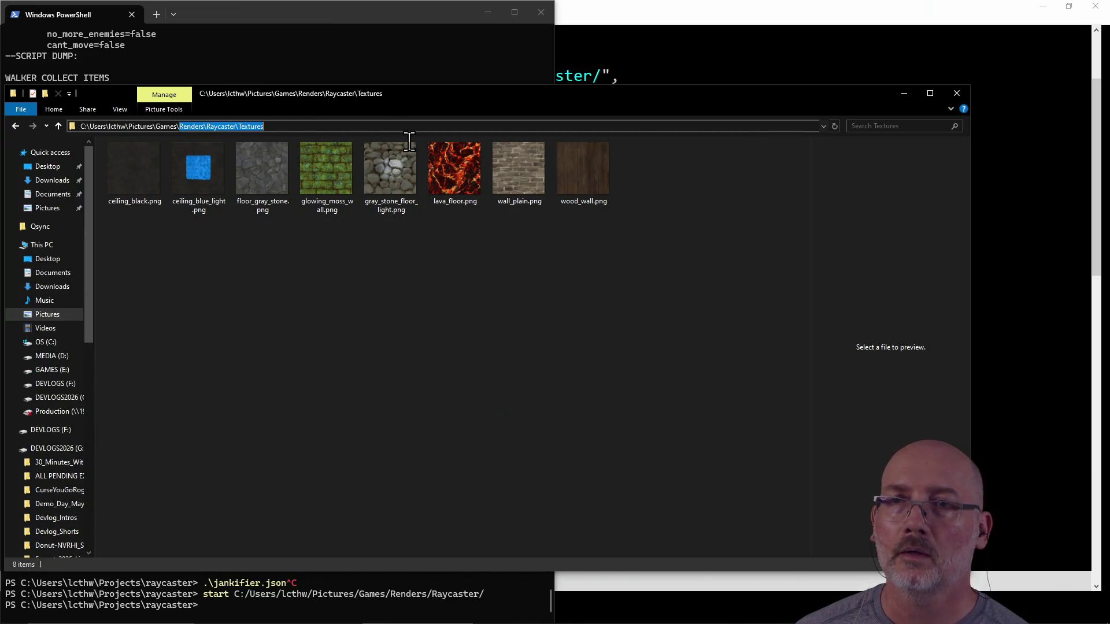
key("BackSpace")
key("Return")
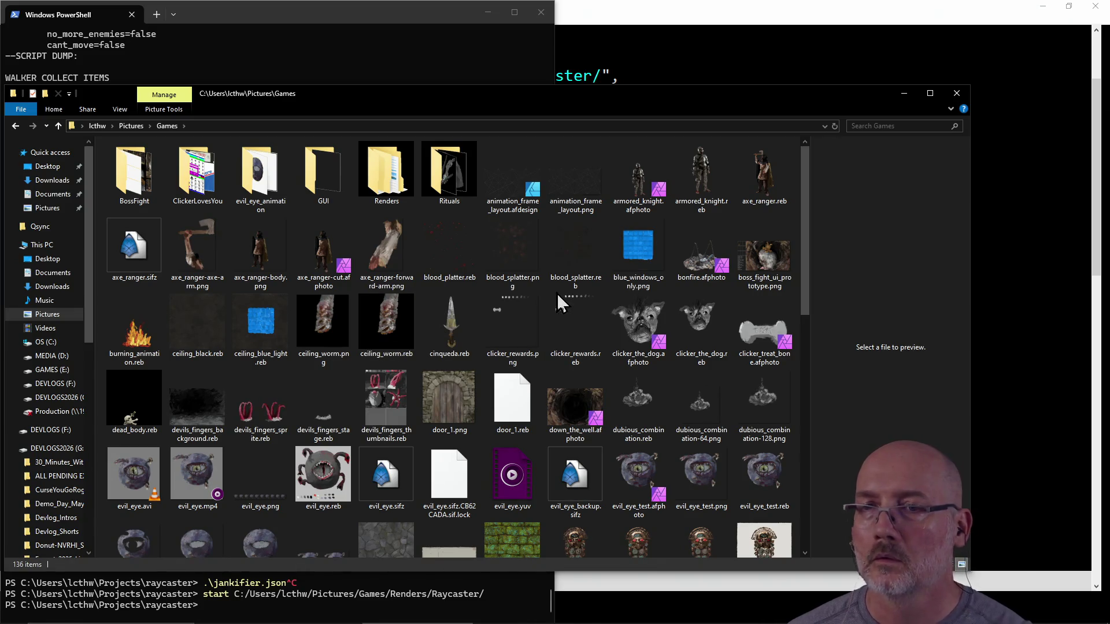
- Drag door_1.png from Games into the Raycaster Textures folder
left_click(465, 402)
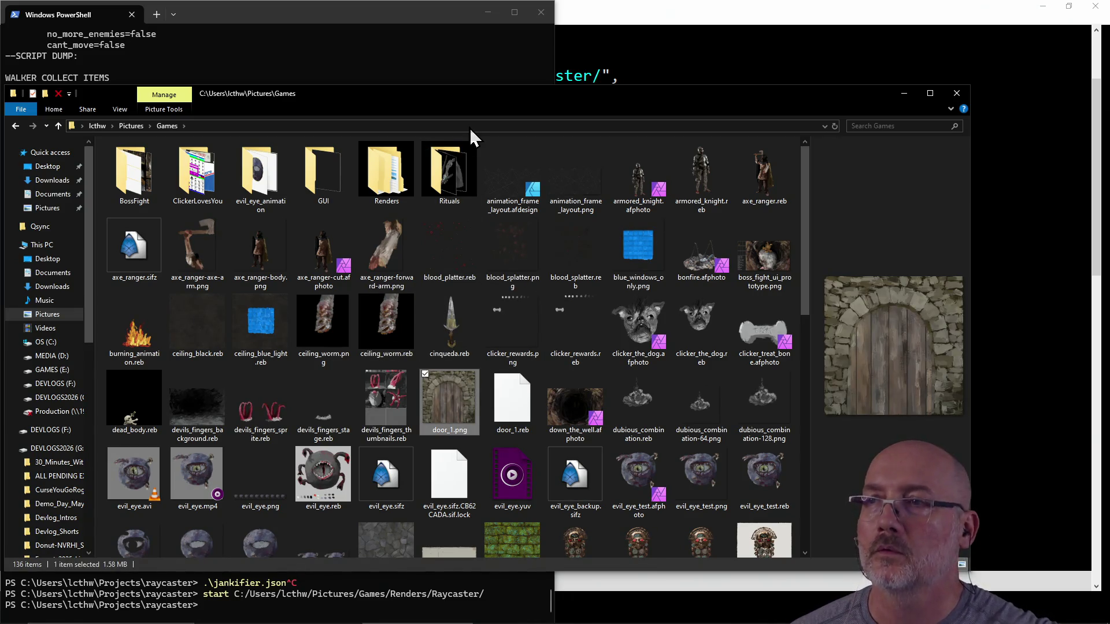
mouse_move(441, 107)
left_mouse_down()
mouse_move(793, 133)
mouse_move(832, 152)
left_mouse_up()
left_click_drag(849, 448, 275, 310)
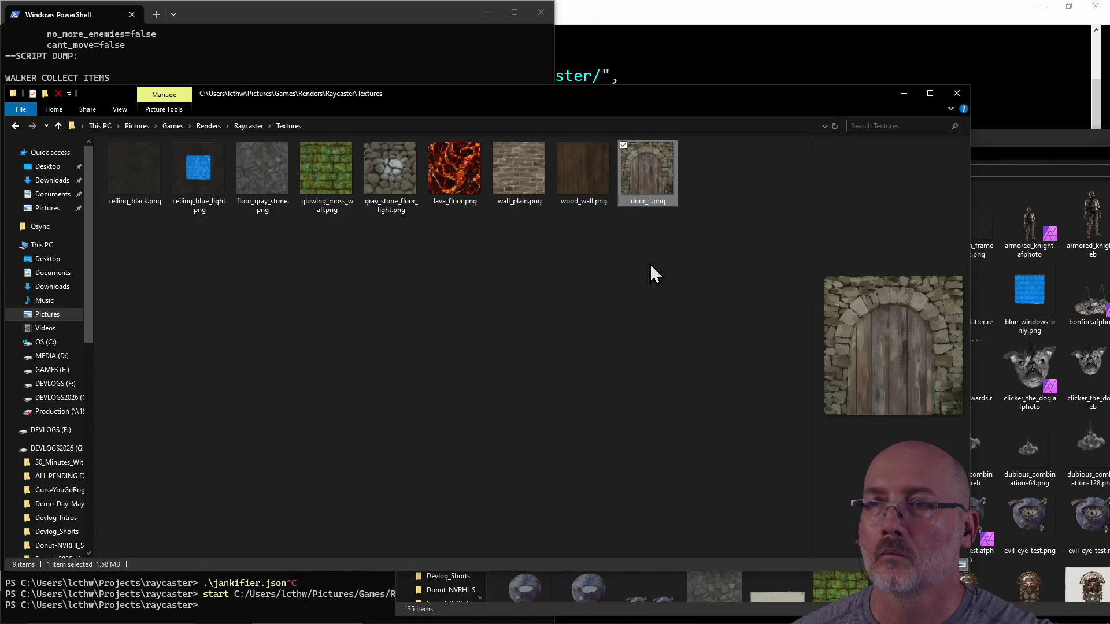
left_click(1023, 142)
left_click(1028, 130)
- Open tiles.json from the netrw file list
key("j")
key("j")
key("j")
key("j")
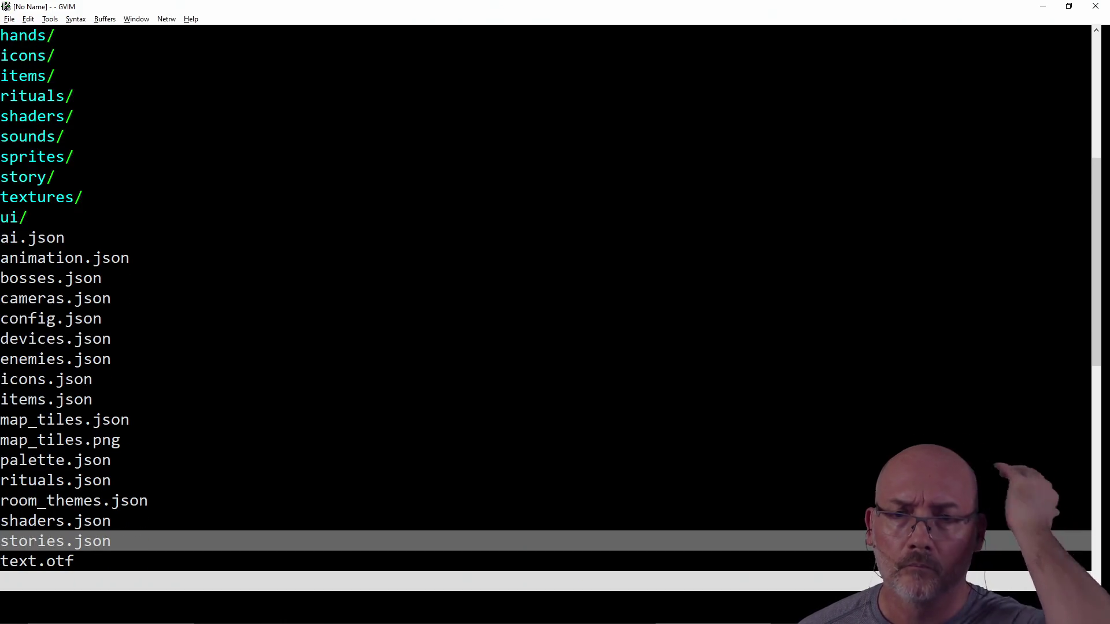
key("j")
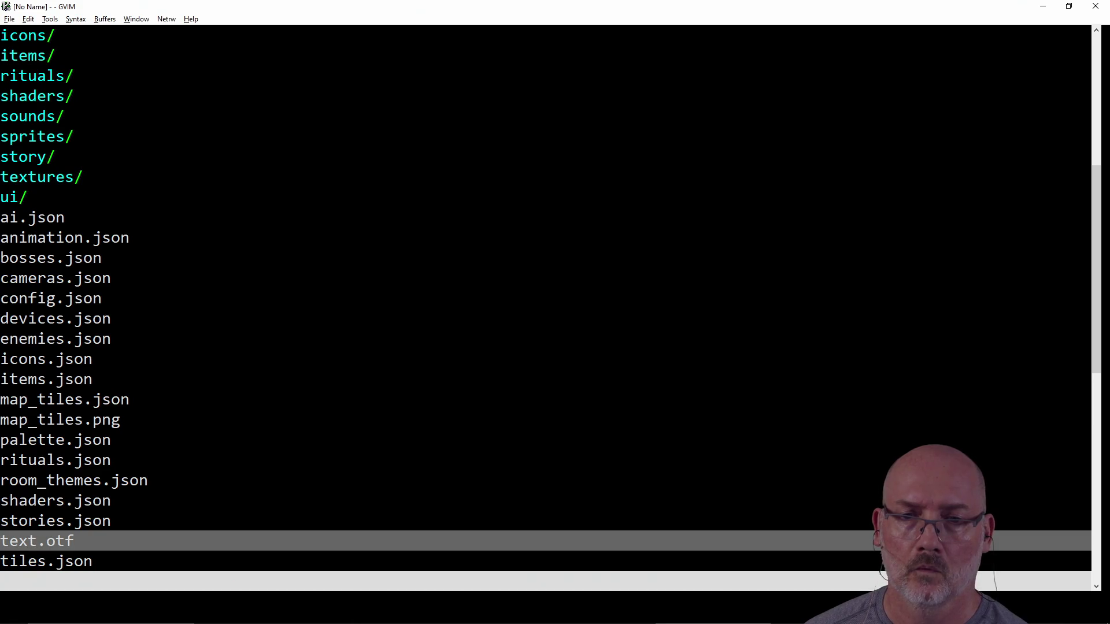
key("j")
key("Return")
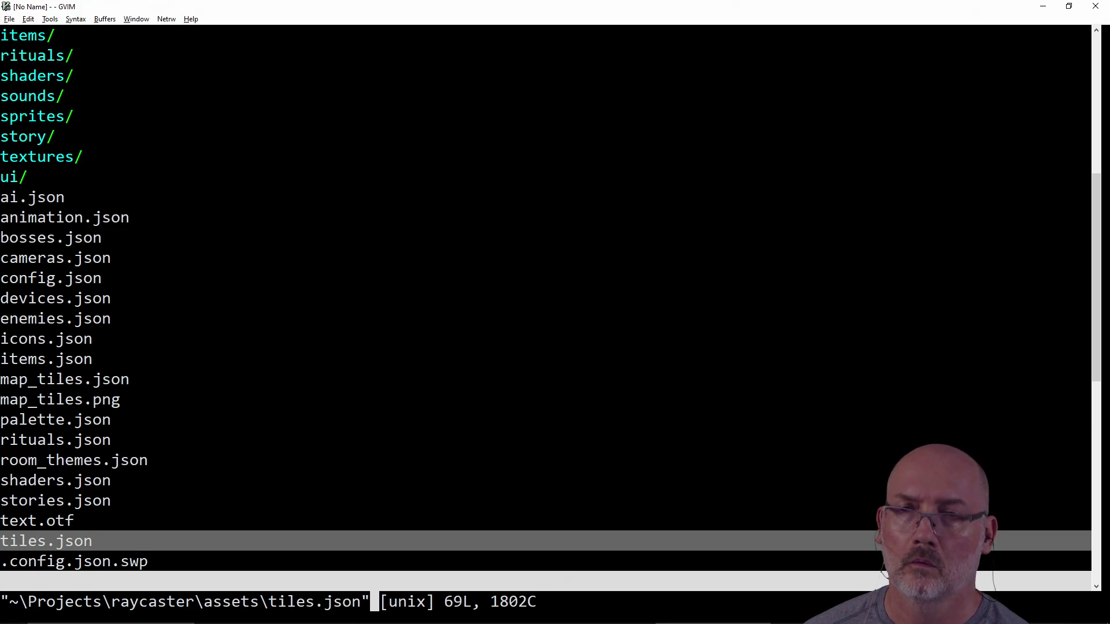
- Change the wall_plain texture name to door_1 and save all files with :wa
key("j")
key("j")
key("j")
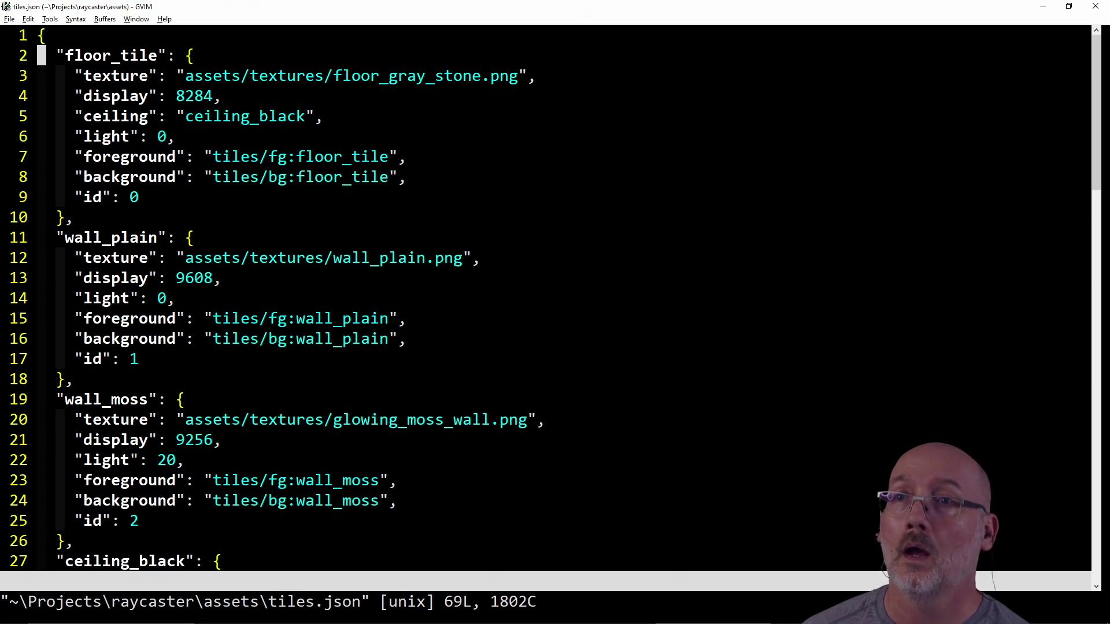
key("l")
key("l")
key("l")
key("l")
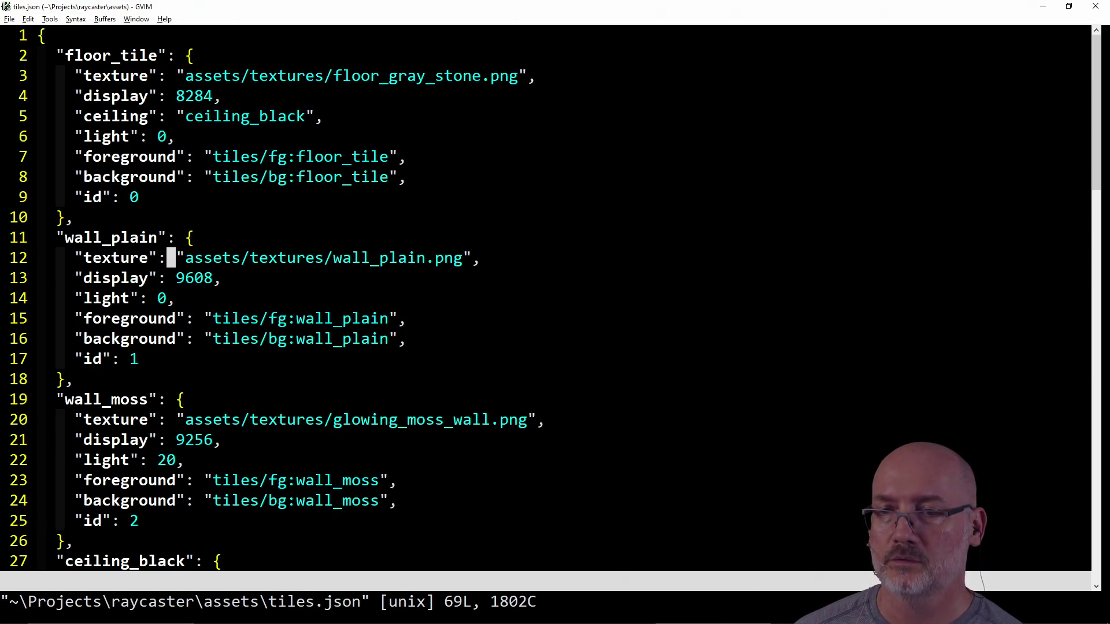
type("cwdoor_1")
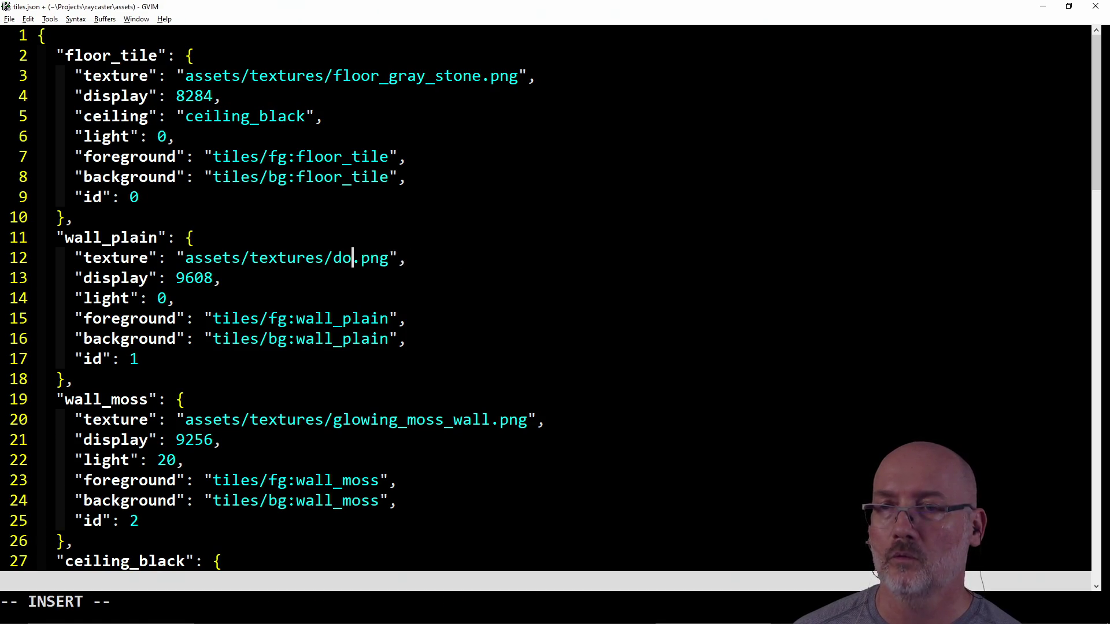
key("Escape")
type(":wa")
key("Return")
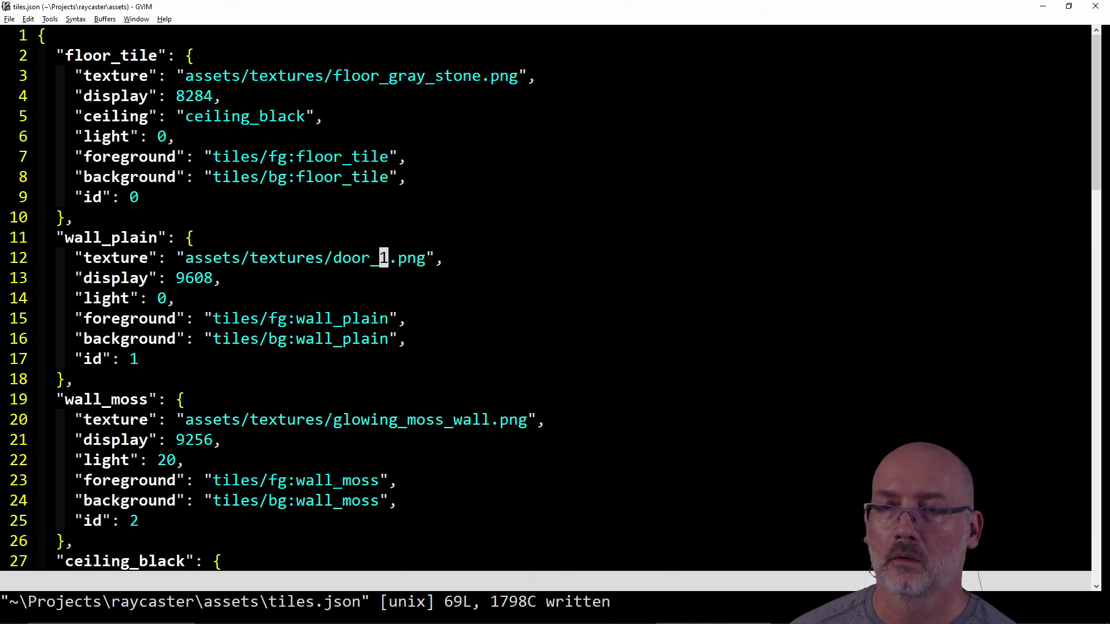
key("alt+Tab")
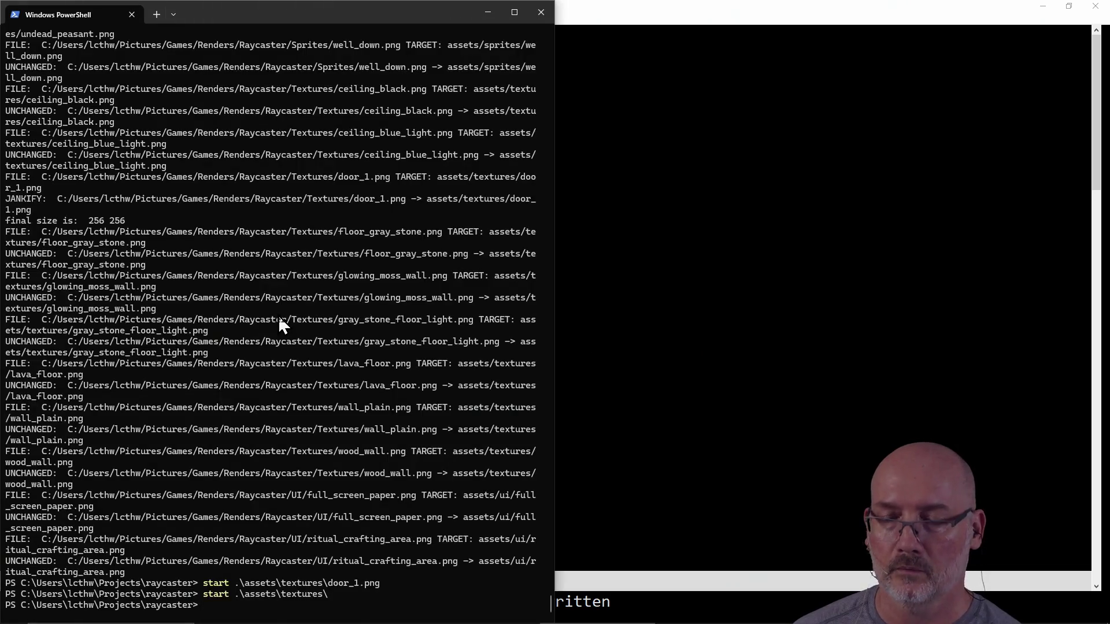
- Run make run to build, test and launch zedcaster
type("n")
key("Return")
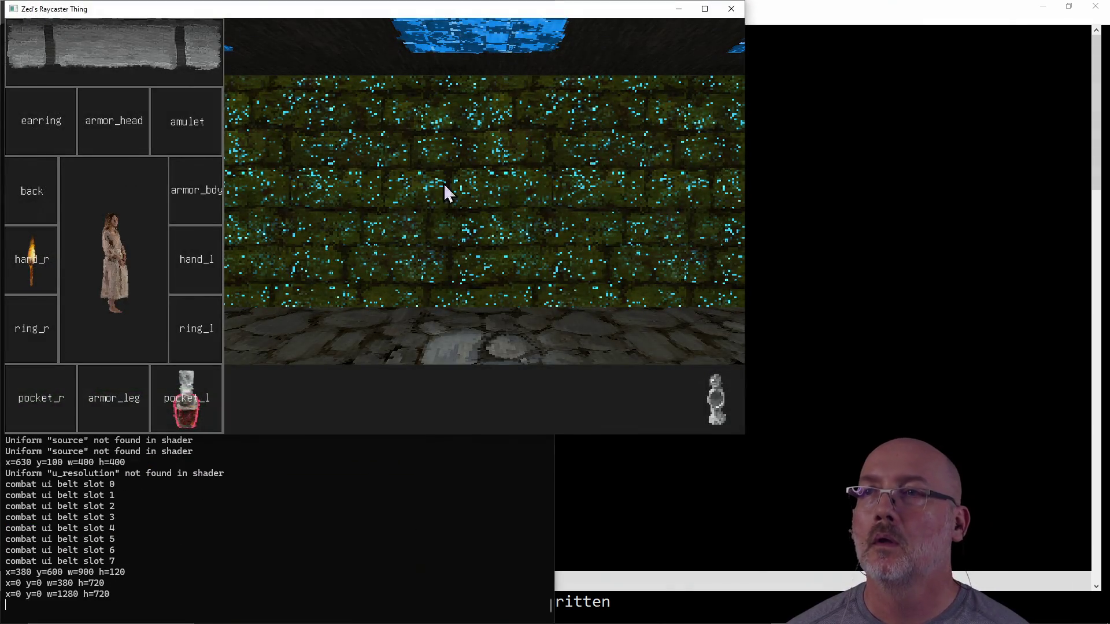
left_click(704, 9)
key("a")
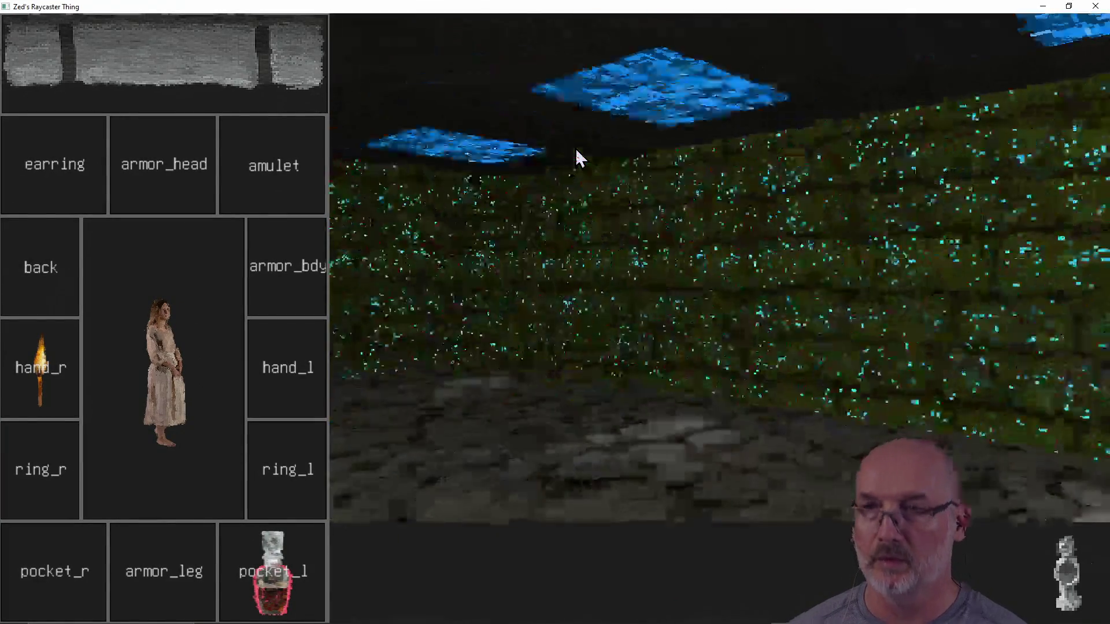
key("w")
key("d")
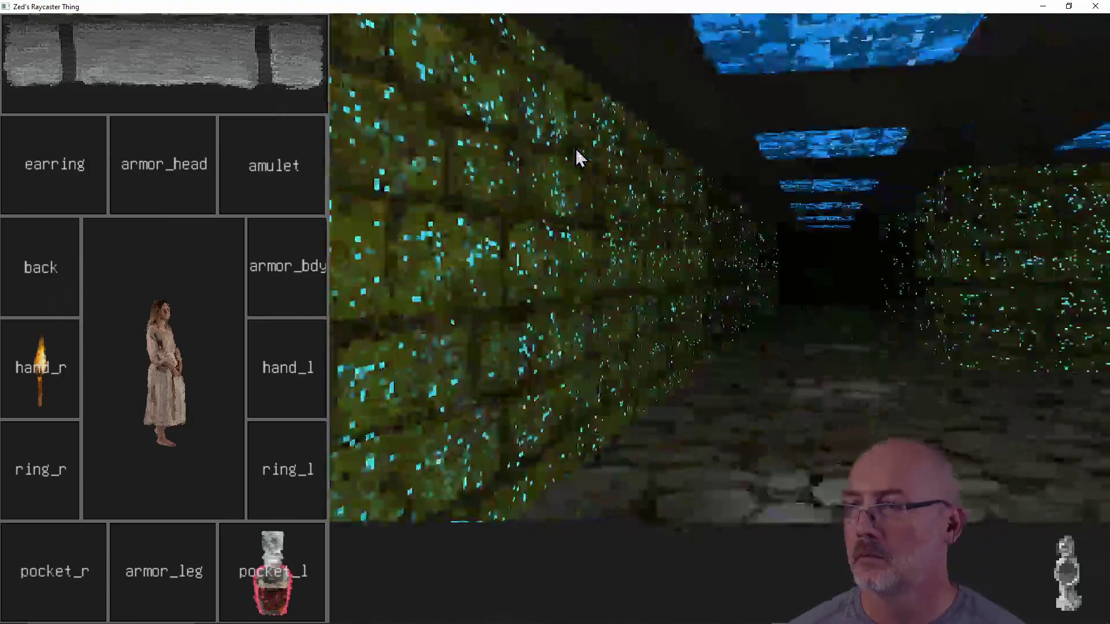
key("w")
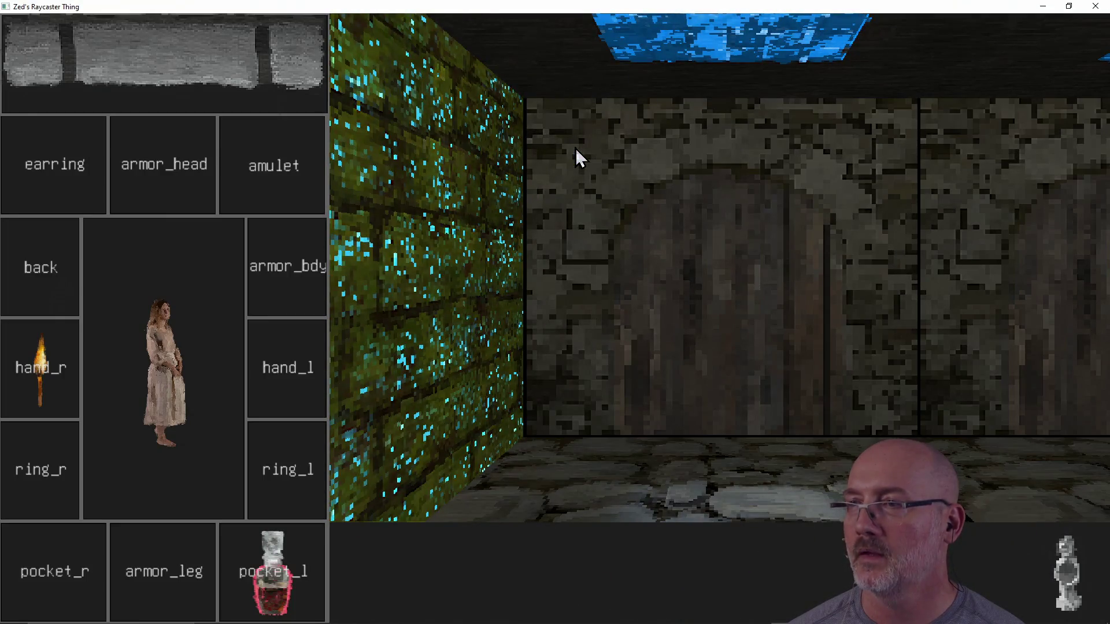
key("d")
key("w")
key("a")
key("w")
key("d")
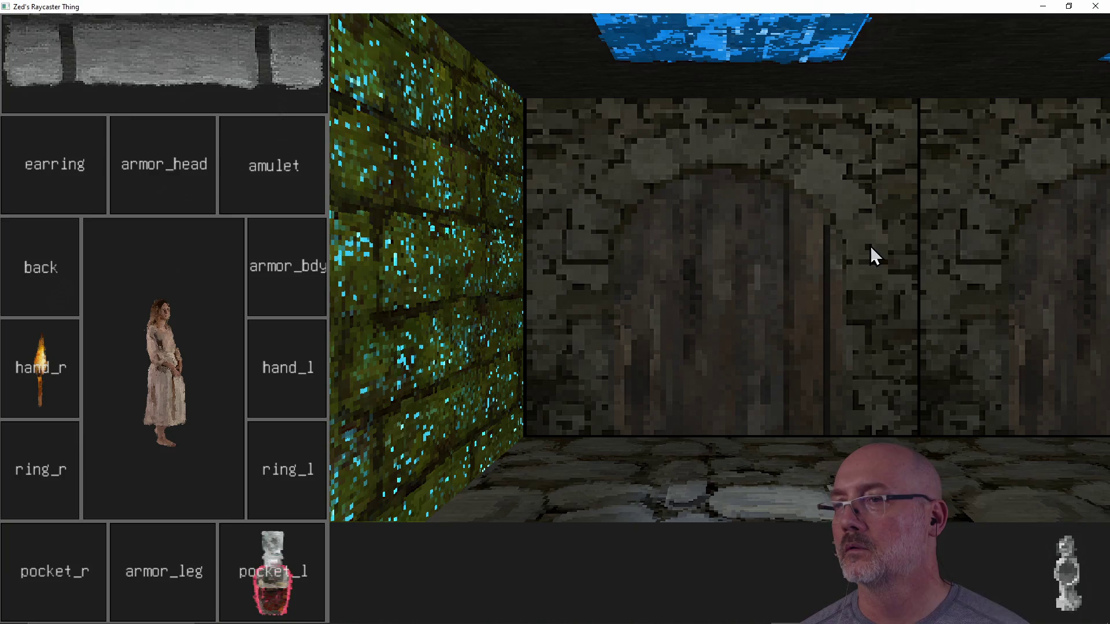
key("d")
key("d")
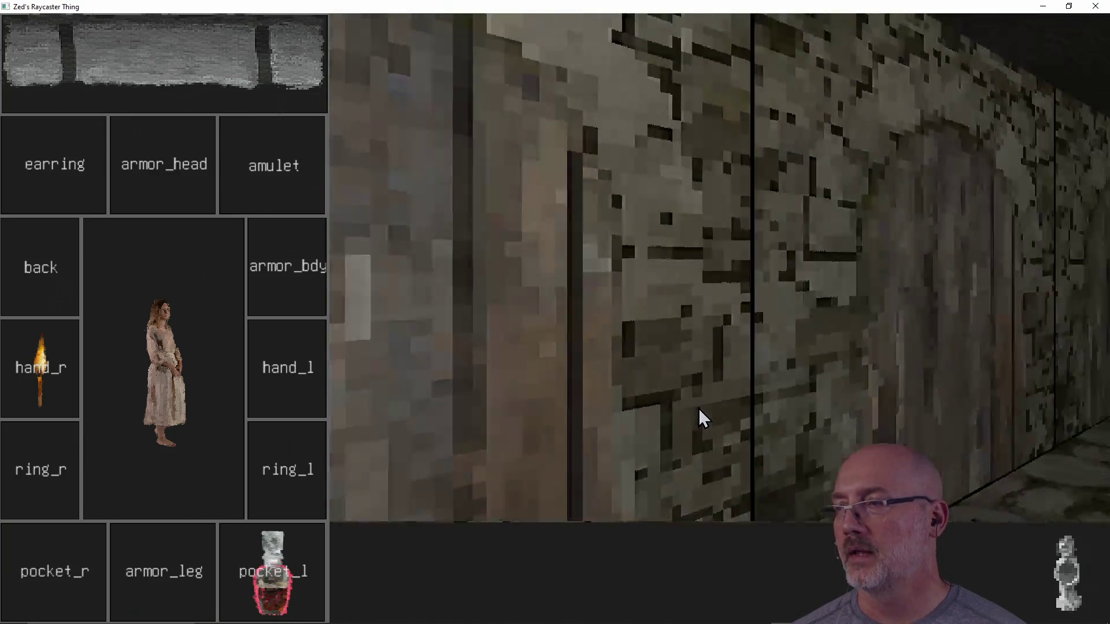
key("a")
key("d")
key("w")
key("w")
key("a")
key("w")
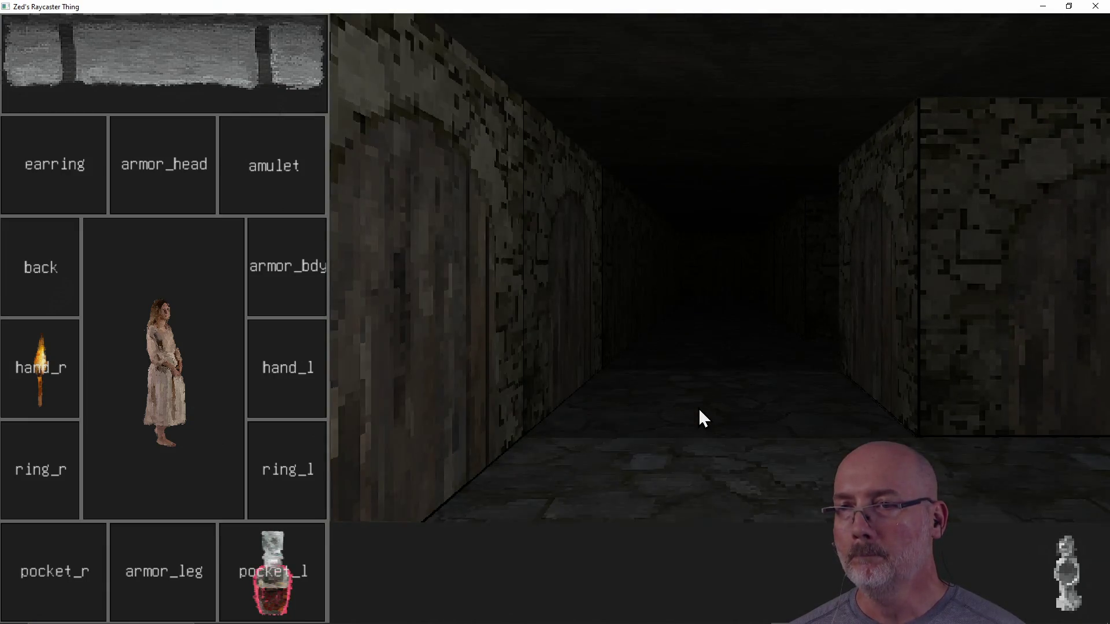
key("a")
key("a")
key("d")
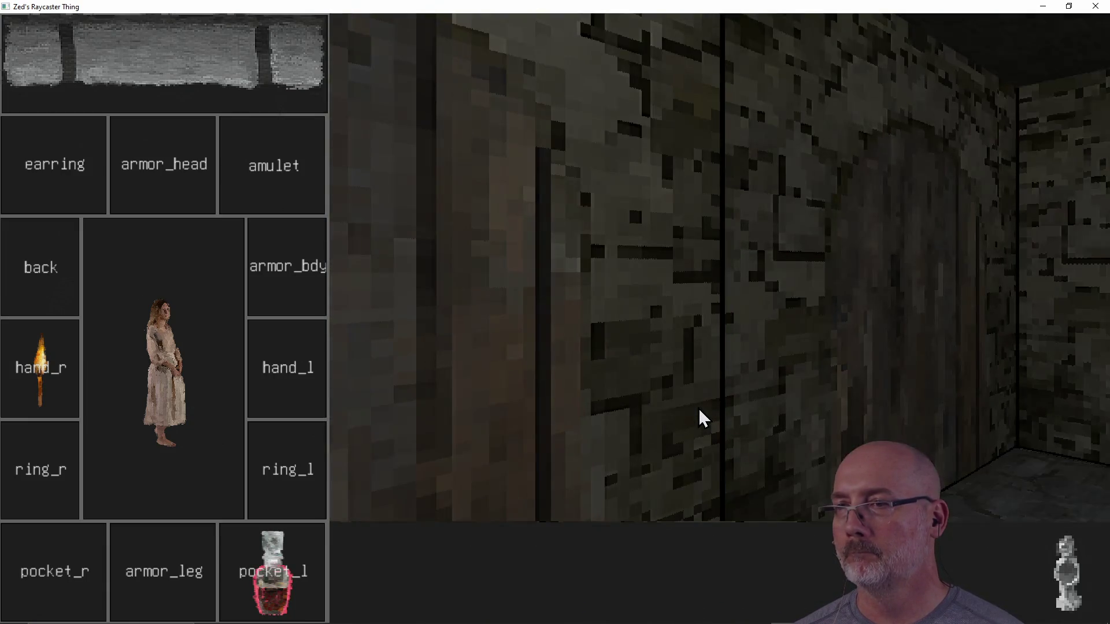
key("a")
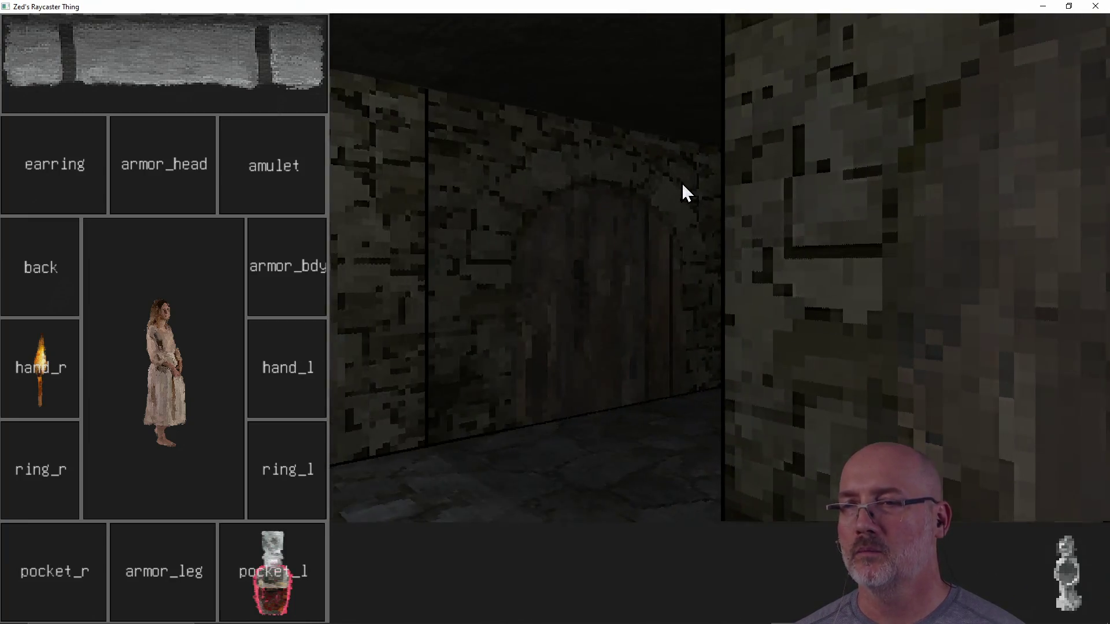
key("d")
key("d")
key("d")
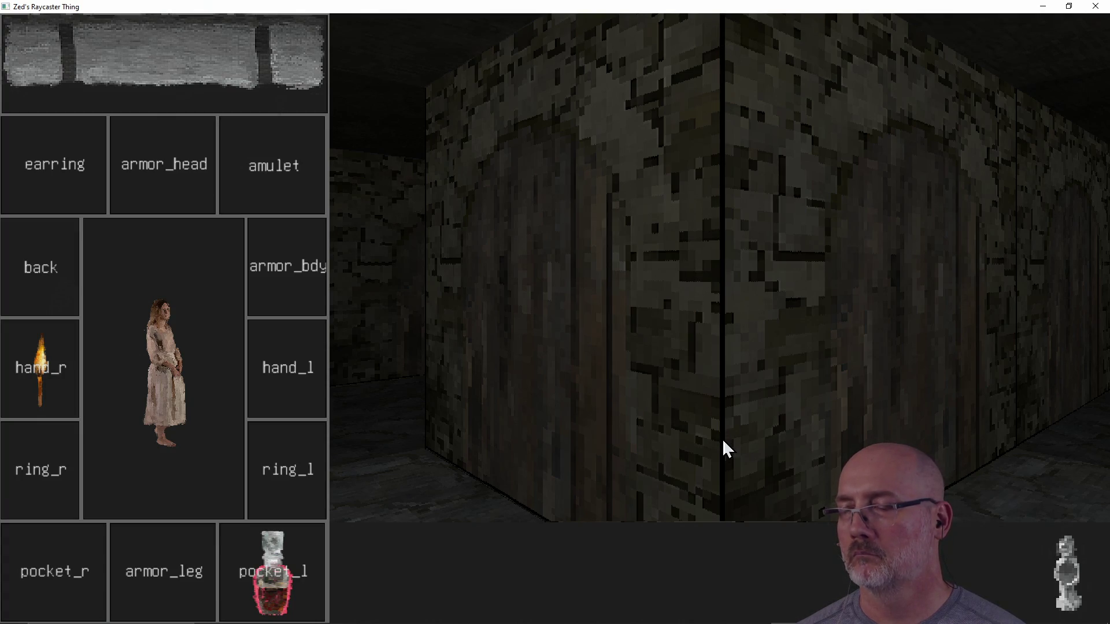
key("a")
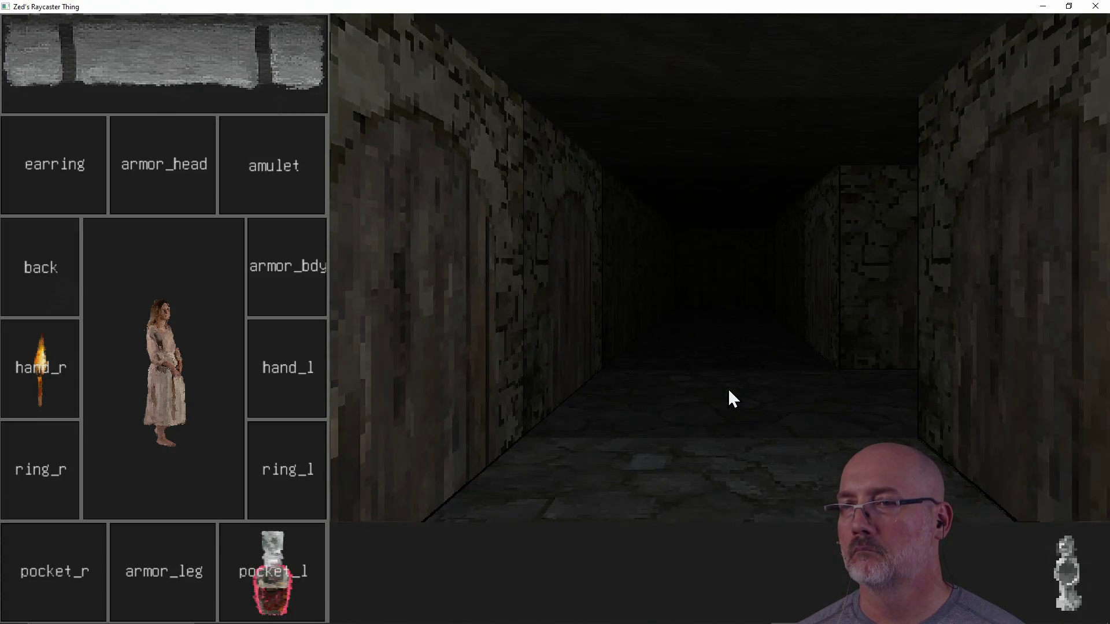
key("d")
key("d")
key("a")
key("a")
key("a")
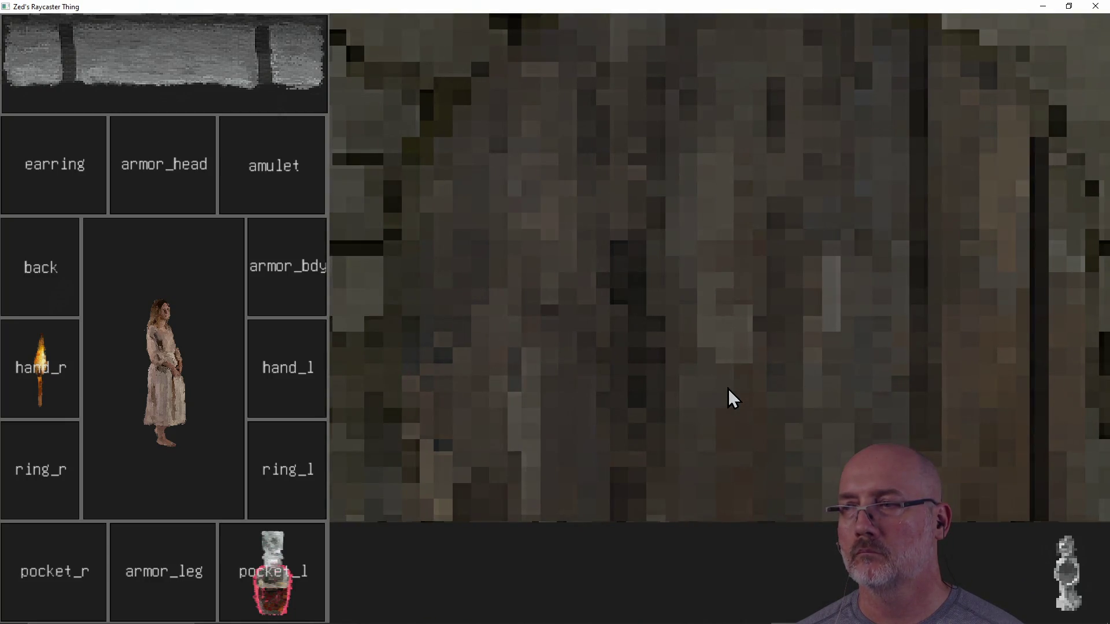
key("a")
key("d")
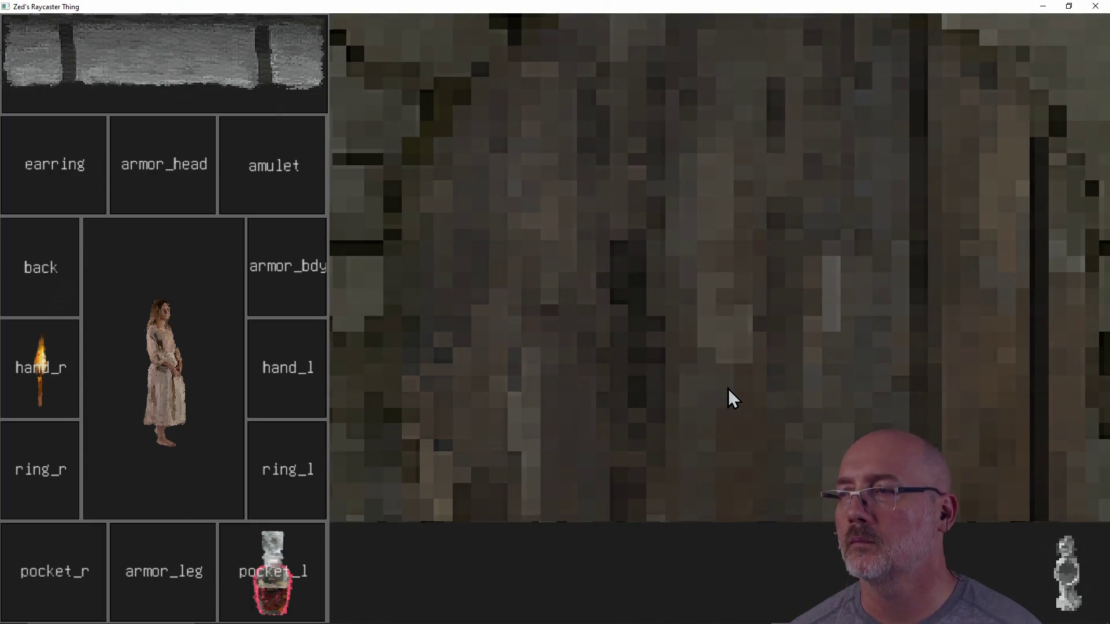
key("d")
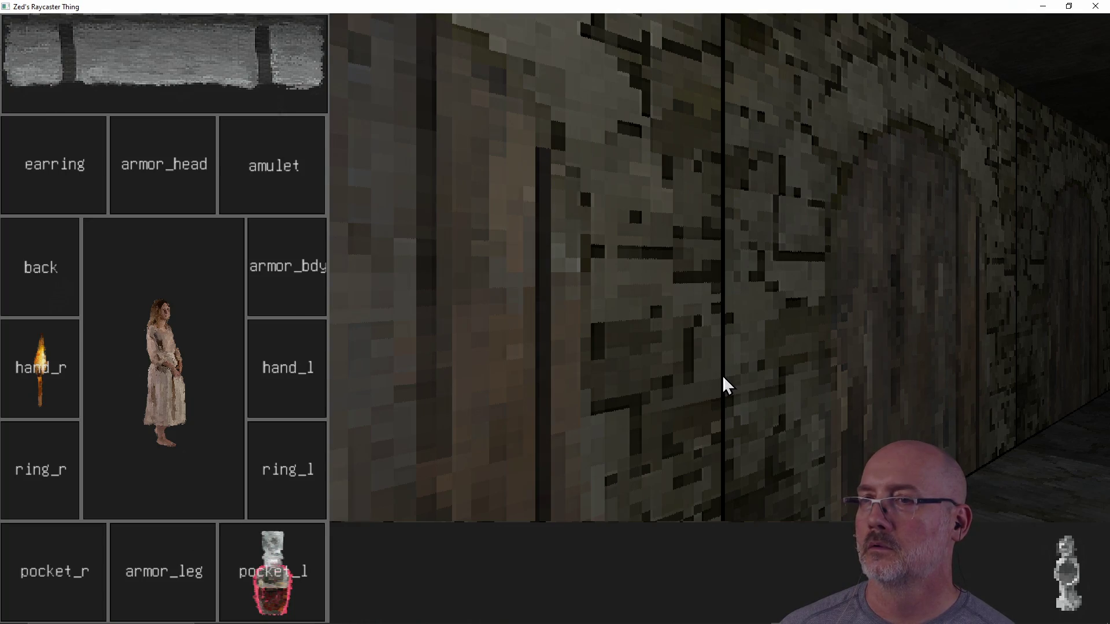
key("d")
key("a")
key("d")
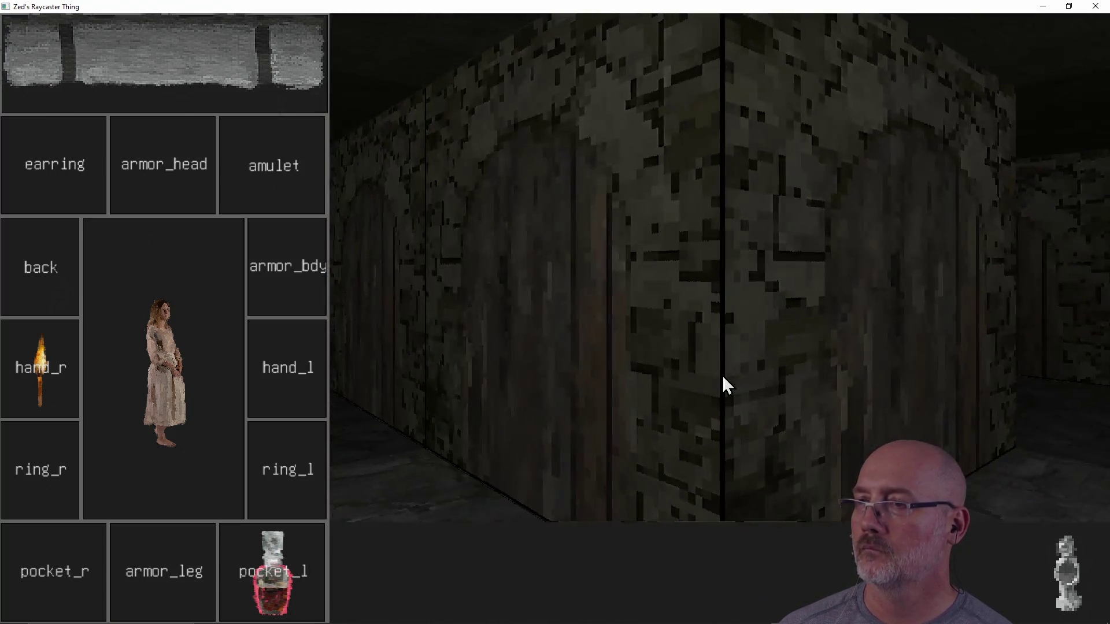
key("d")
key("a")
key("a")
key("d")
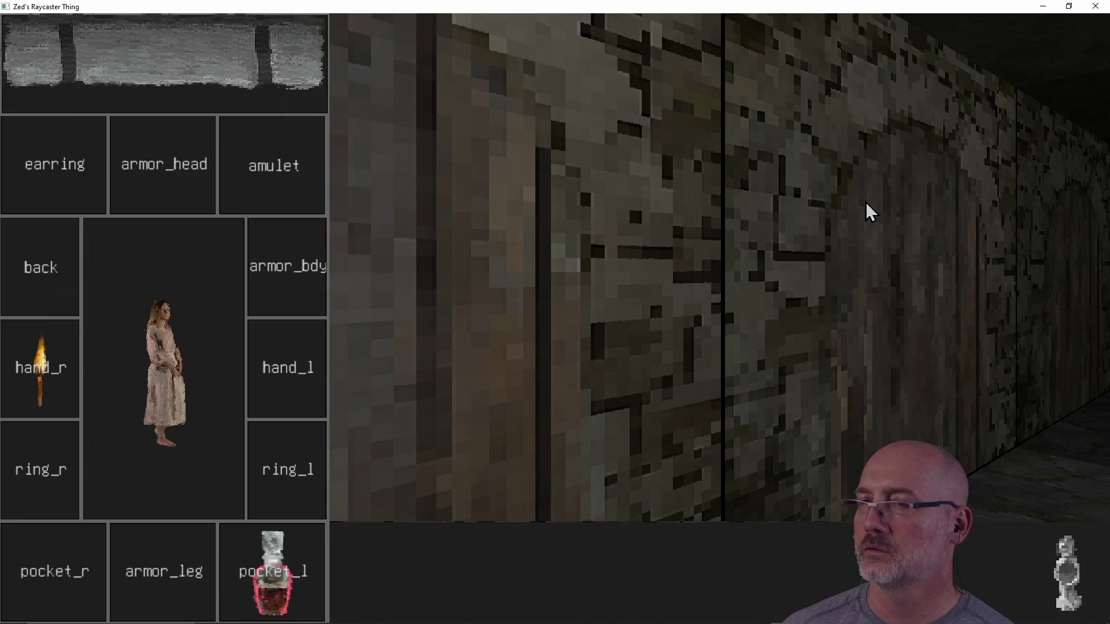
key("d")
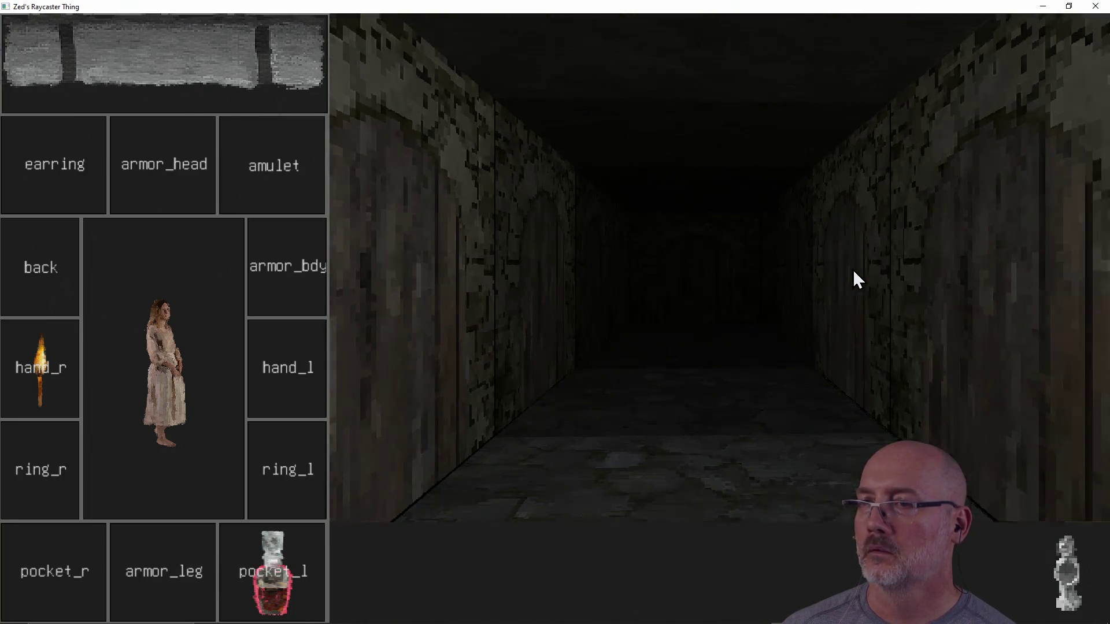
key("w")
- Strike the armored knight with lightning and walk up to the arched door
left_click(130, 89)
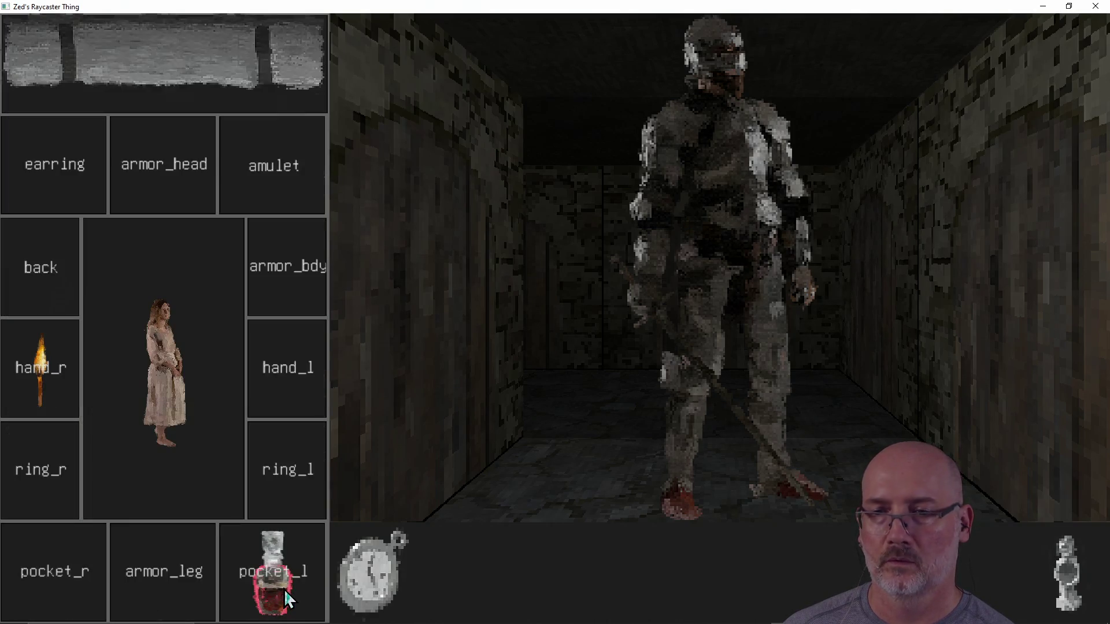
left_click(357, 580)
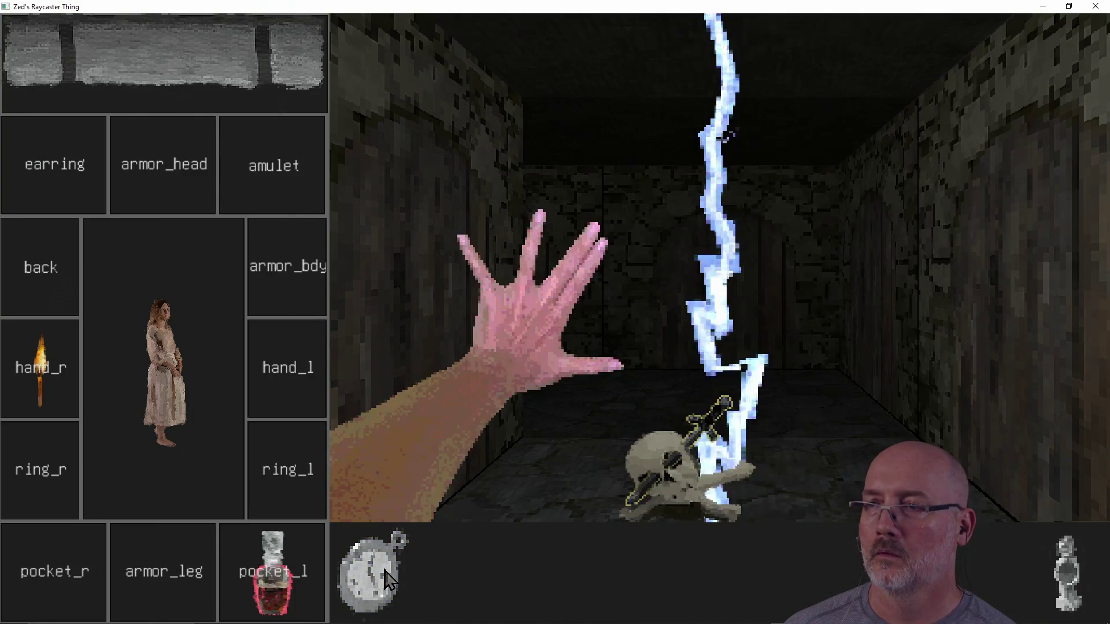
key("w")
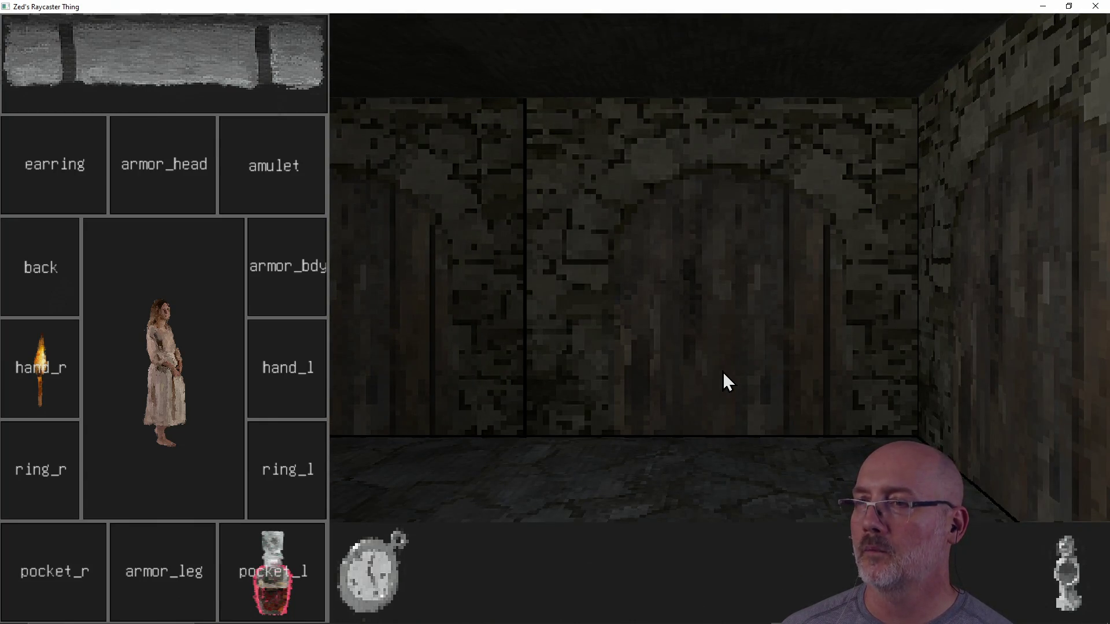
key("w")
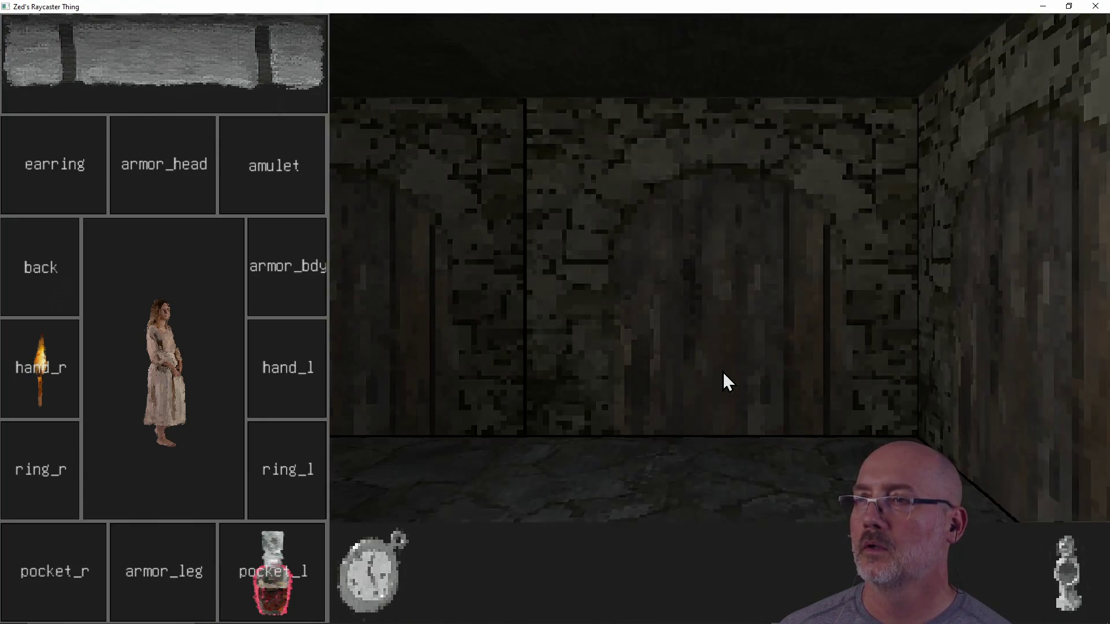
- Step back and forth and turn to view the door, then close the game
key("s")
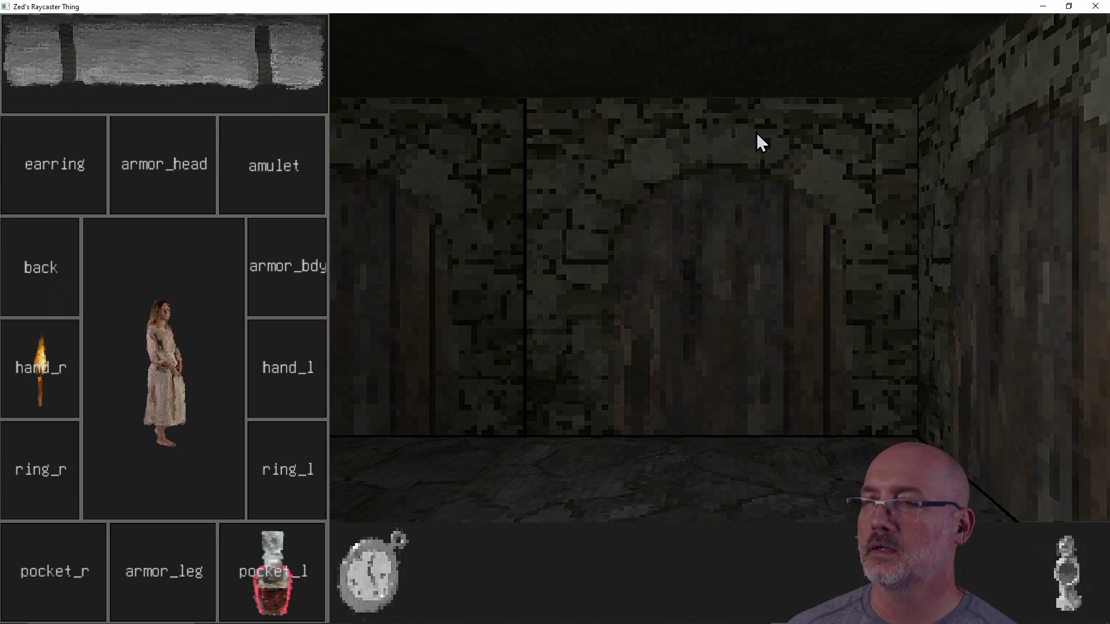
key("w")
key("s")
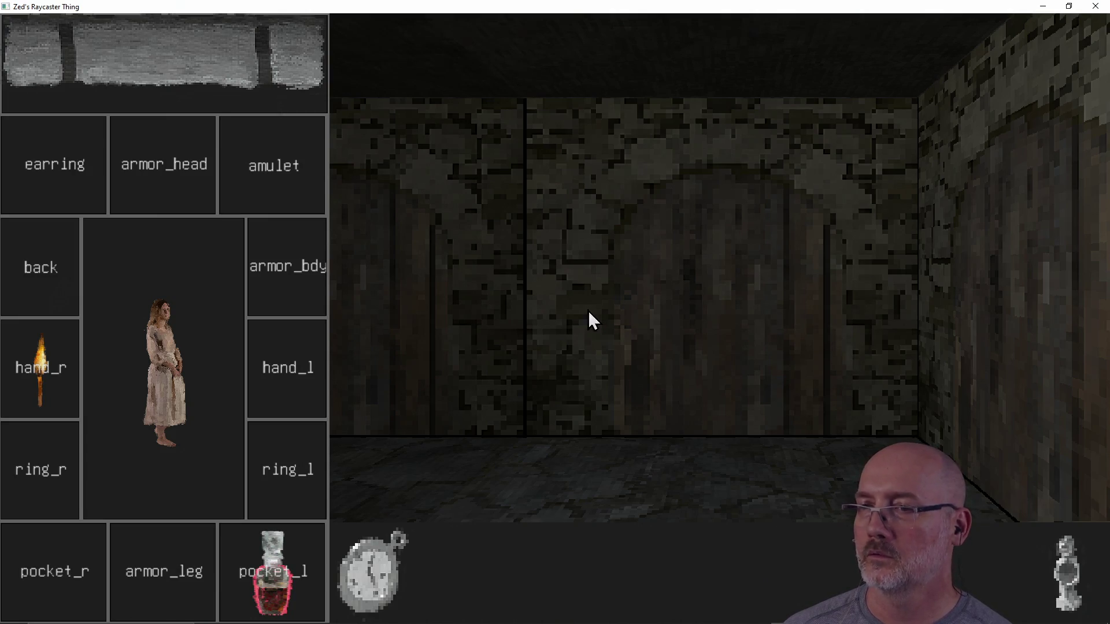
key("d")
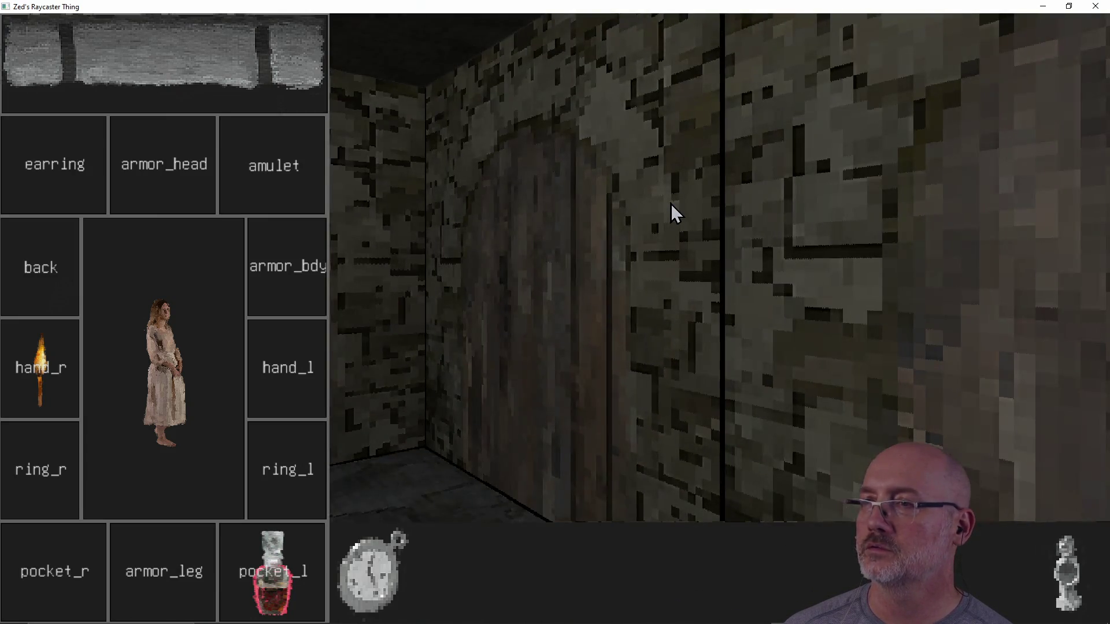
key("a")
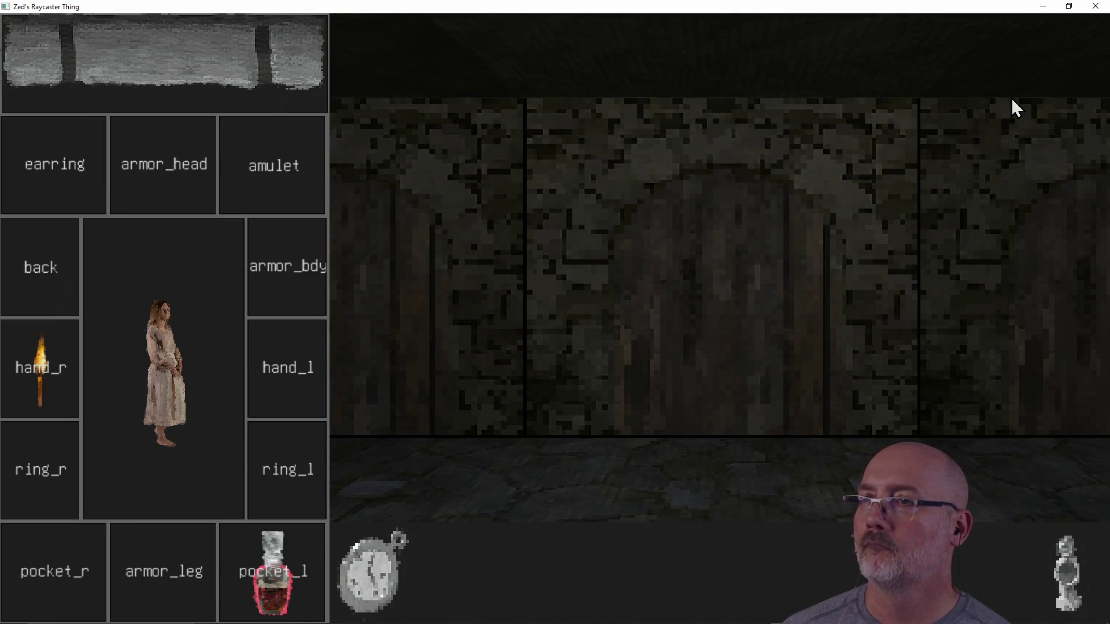
left_click(1096, 7)
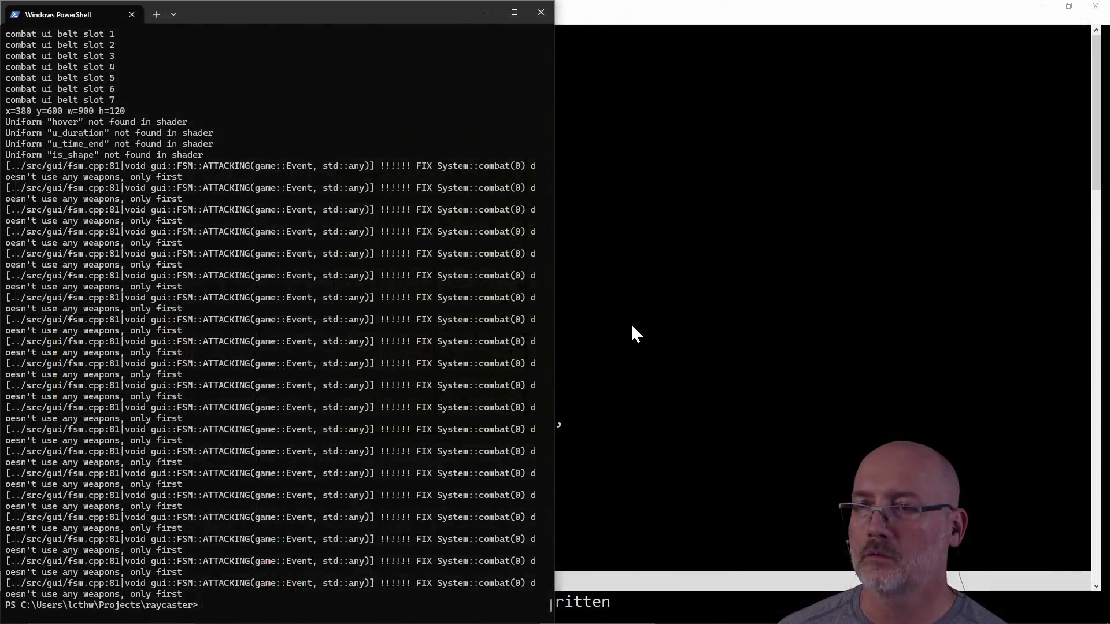
- Switch from PowerShell back to Rebelle 8 Pro
left_click(630, 323)
key("alt+Tab")
key("Escape")
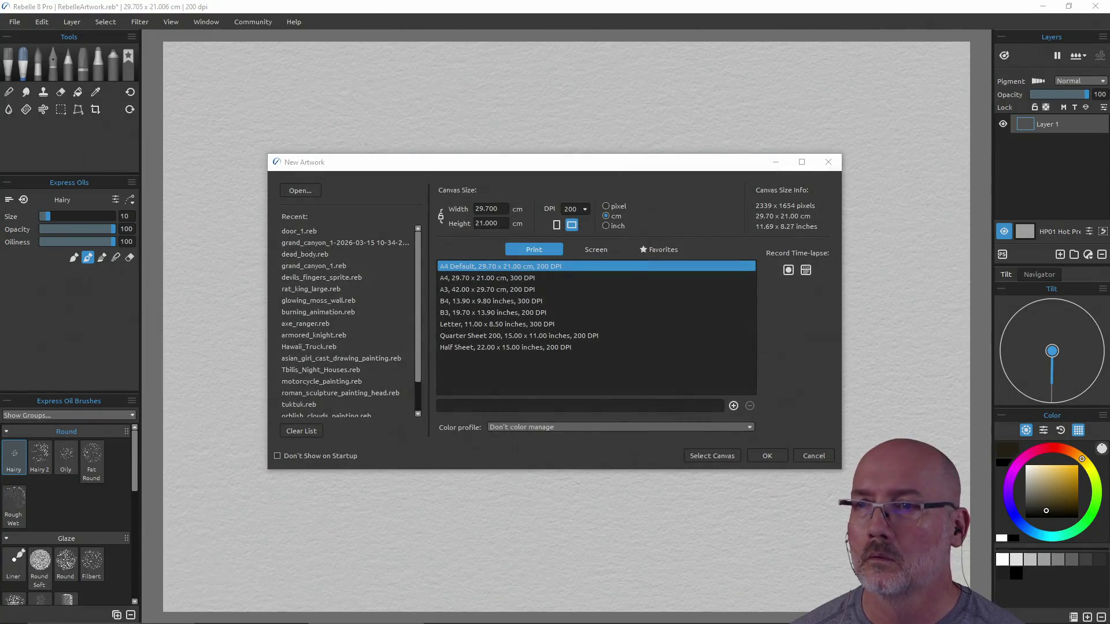
- Open door_1.reb from Recent files without saving the blank canvas
double_click(318, 229)
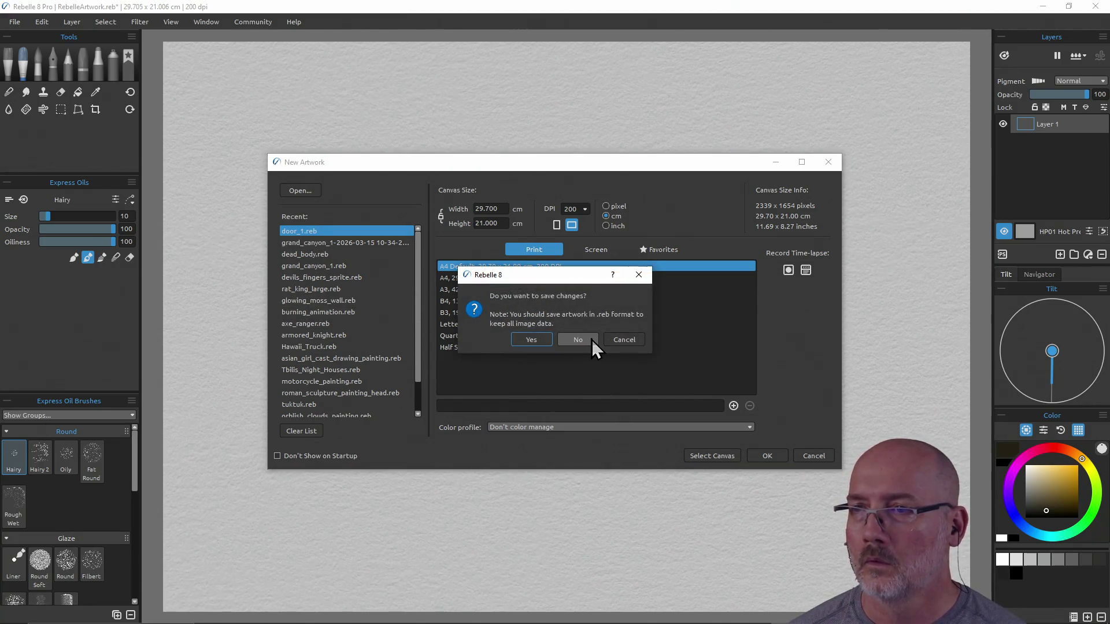
left_click(578, 340)
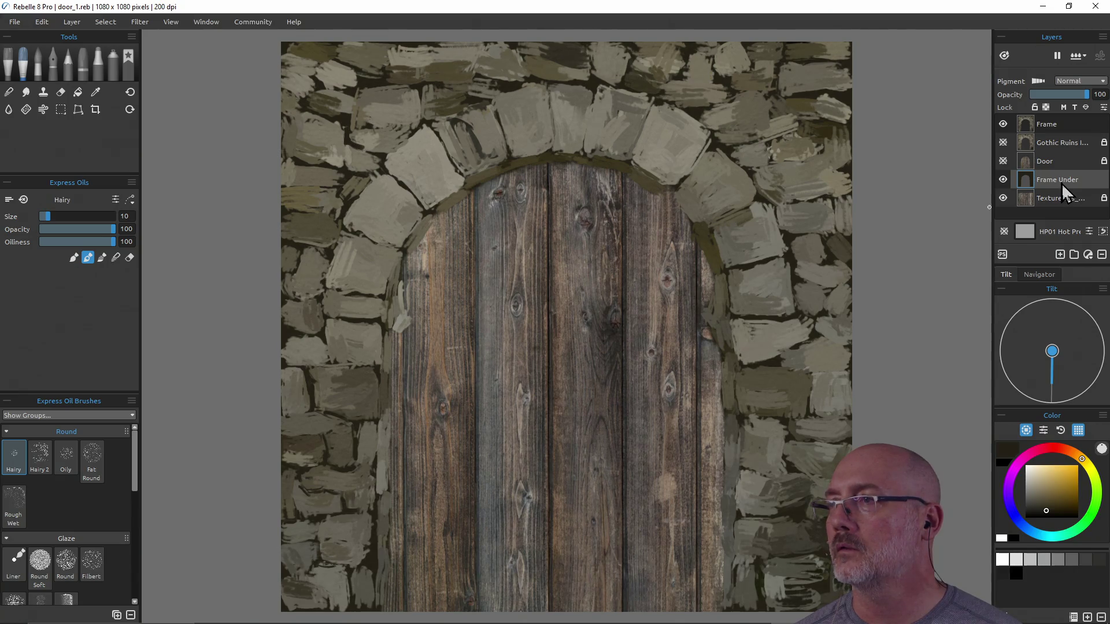
- Make Gothic Ruins a tracing layer and move Frame Under above it
left_click(1067, 145)
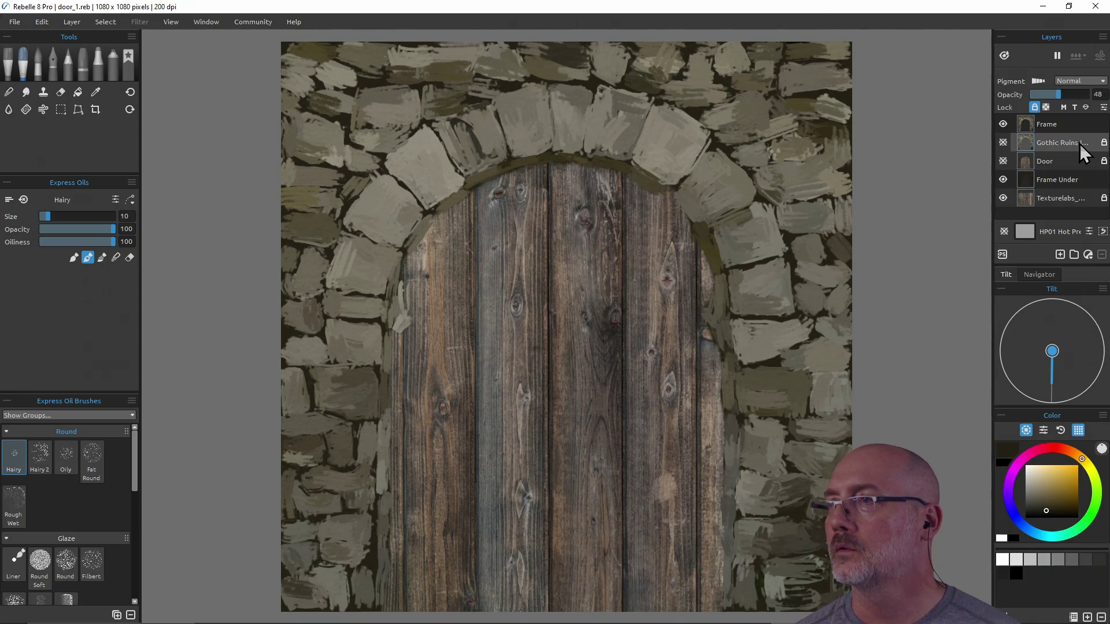
left_click(1074, 107)
left_click_drag(1062, 180, 1064, 139)
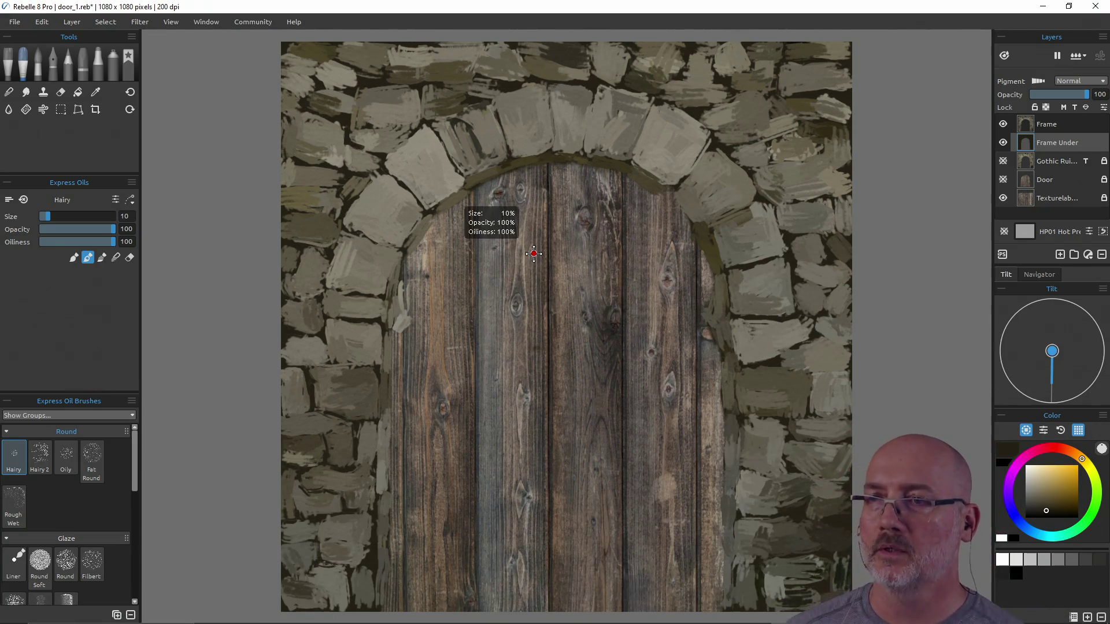
- Set the brush to size 23 and pick olive stone tones along the wall's right edge
key("ctrl")
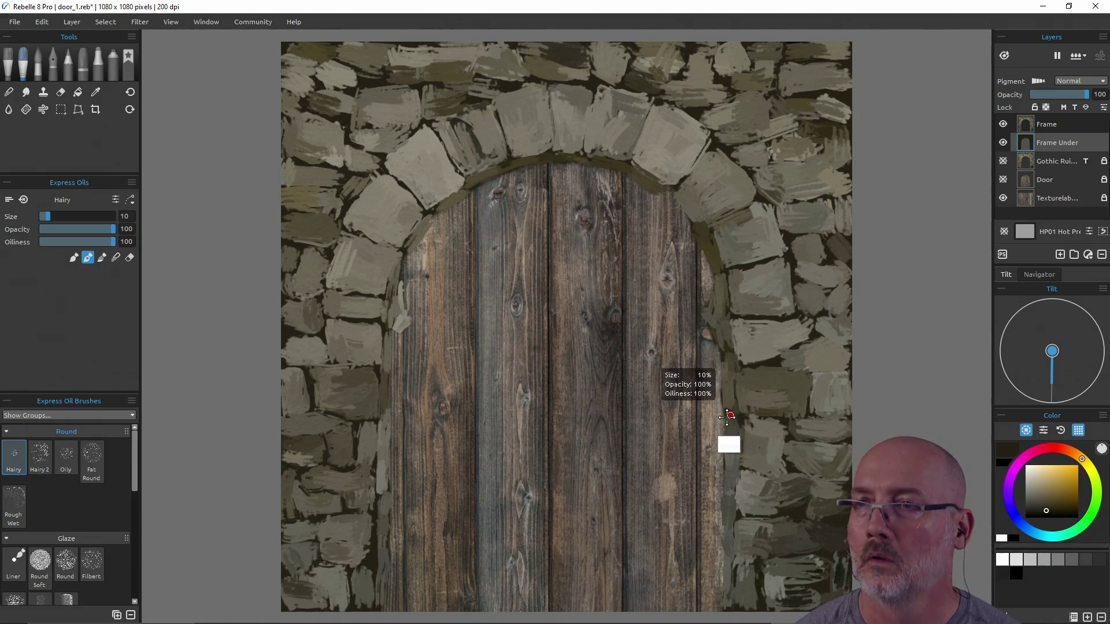
left_click_drag(711, 385, 711, 384)
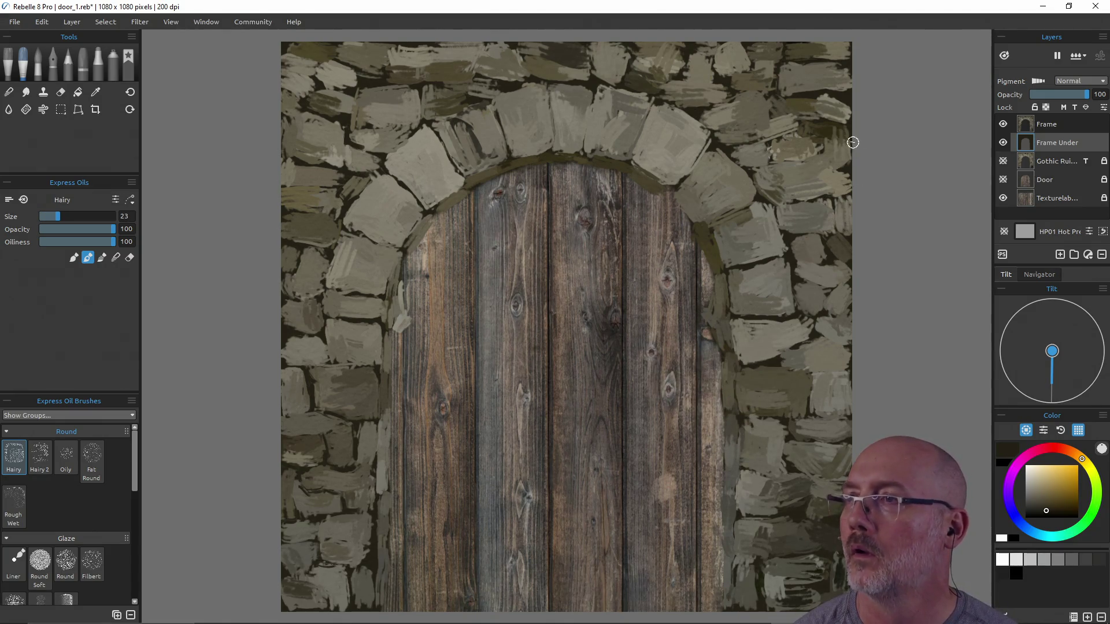
mouse_move(849, 95)
left_mouse_down()
mouse_move(854, 41)
mouse_move(847, 64)
left_mouse_up()
mouse_move(850, 195)
left_mouse_down()
mouse_move(847, 184)
mouse_move(849, 376)
mouse_move(847, 339)
mouse_move(818, 331)
mouse_move(848, 393)
mouse_move(845, 421)
mouse_move(815, 413)
mouse_move(848, 450)
mouse_move(842, 557)
left_mouse_up()
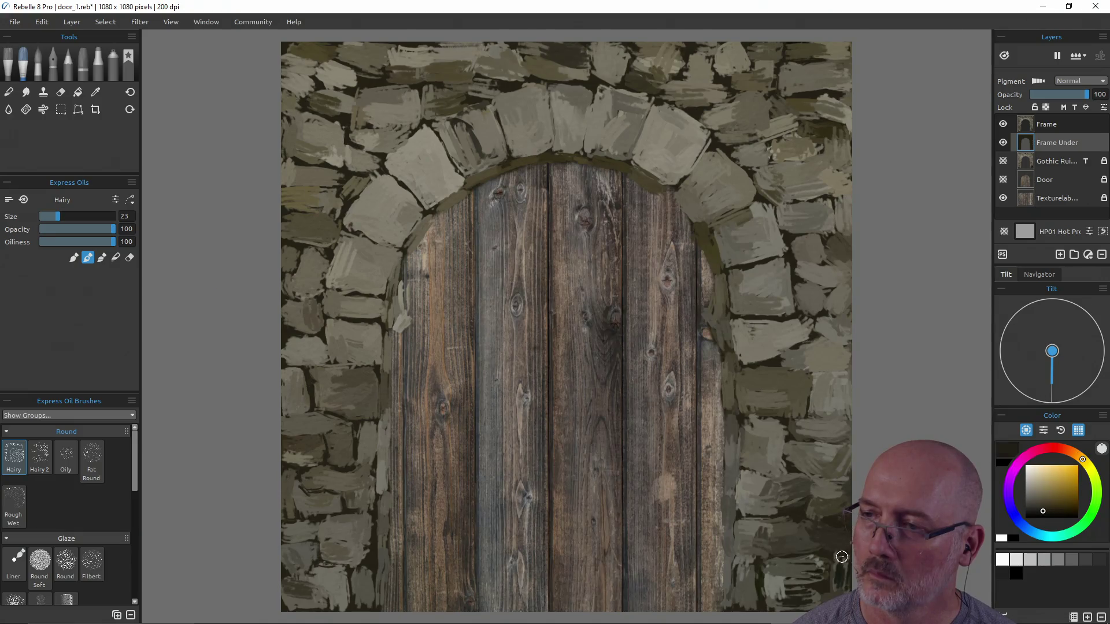
left_click_drag(842, 486, 837, 505)
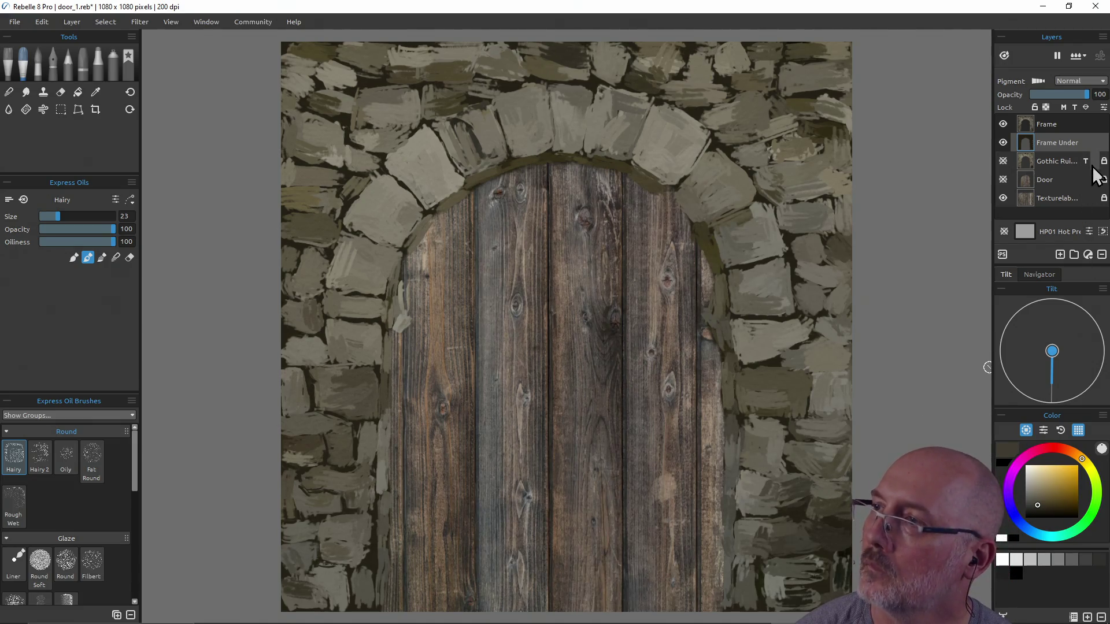
key("alt")
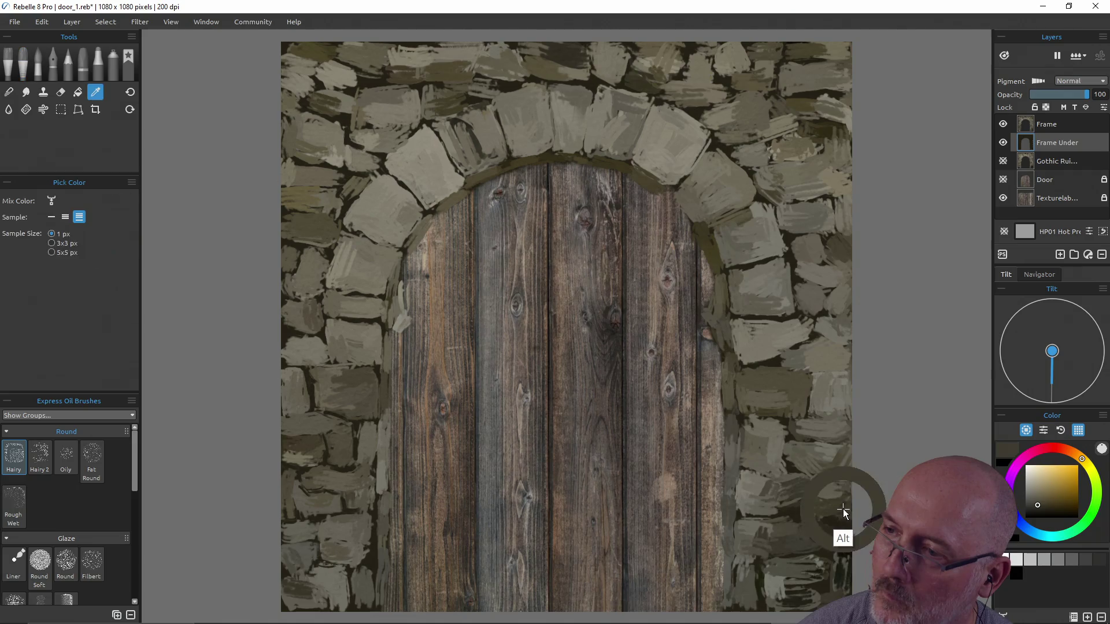
- Make the ruins reference a tracing layer and select Frame Under for painting
left_click(843, 511, "alt")
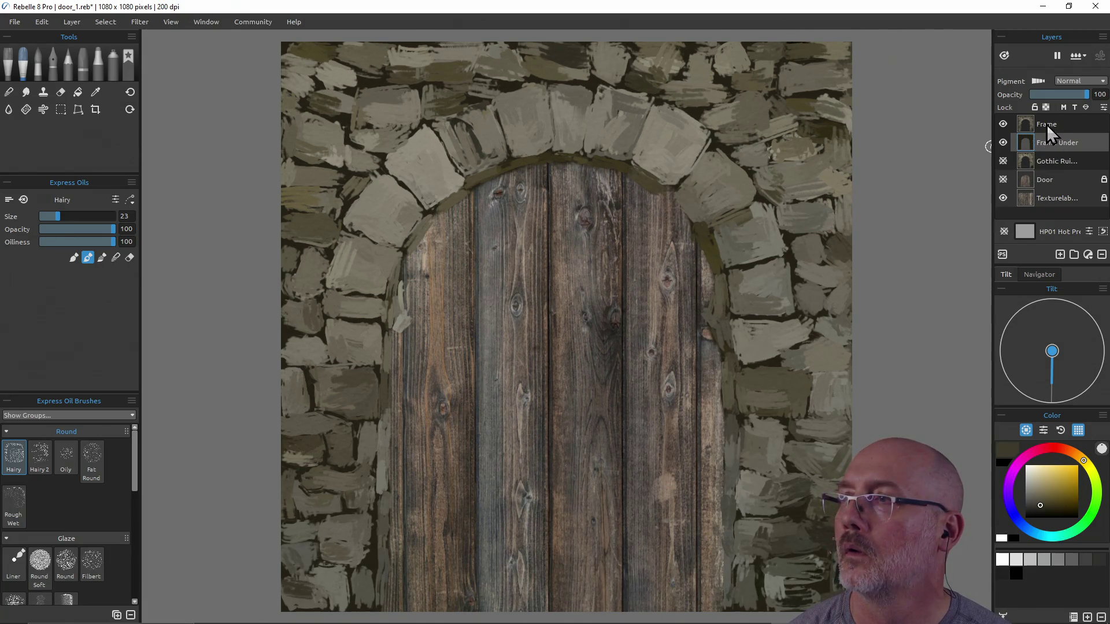
left_click(1037, 128)
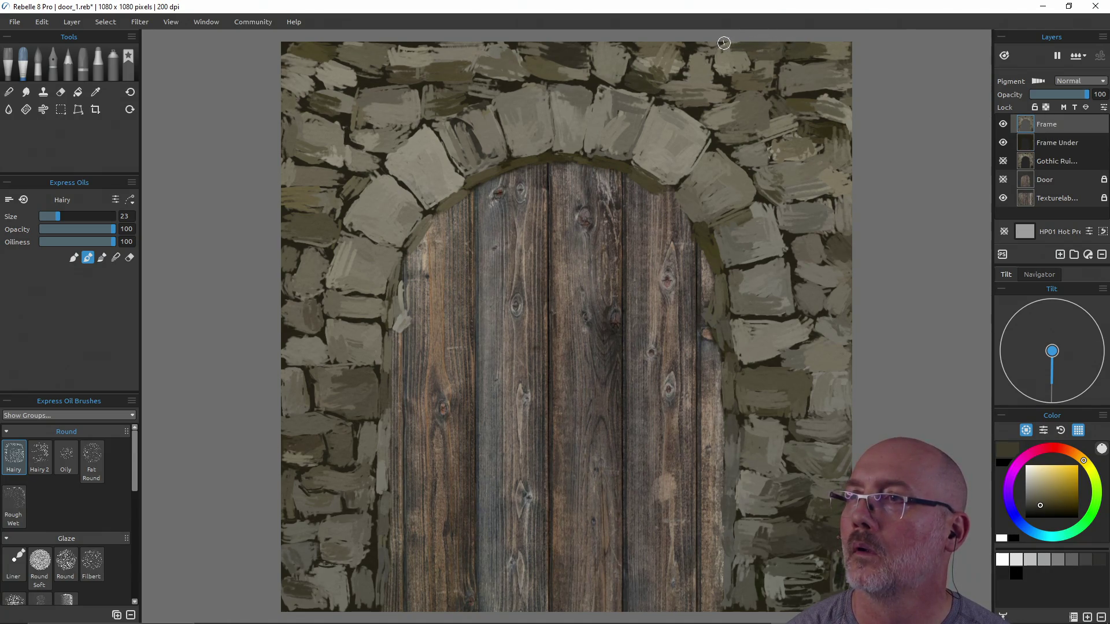
left_click(1052, 162)
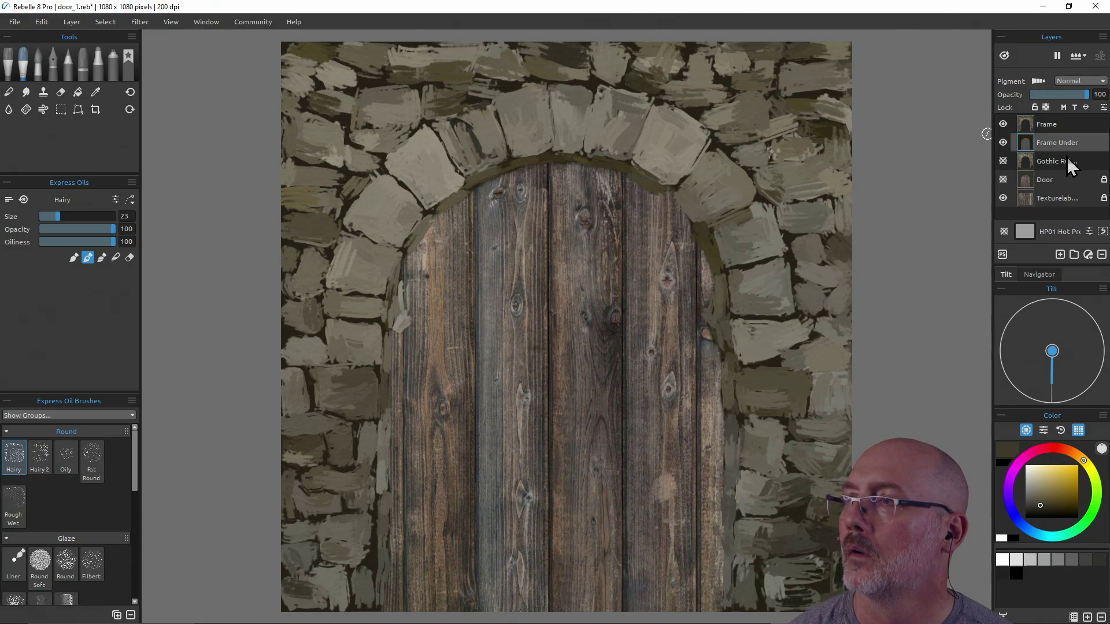
left_click(1073, 108)
left_click(1039, 149)
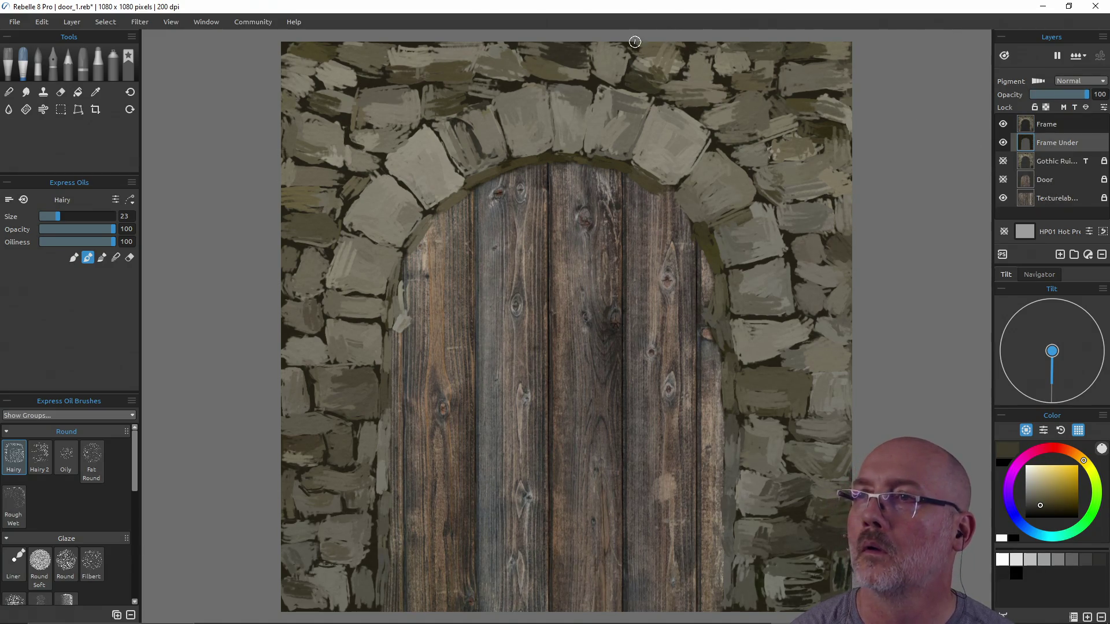
- Sample stone colours along the canvas's top and left edges
left_click(694, 47, "ctrl")
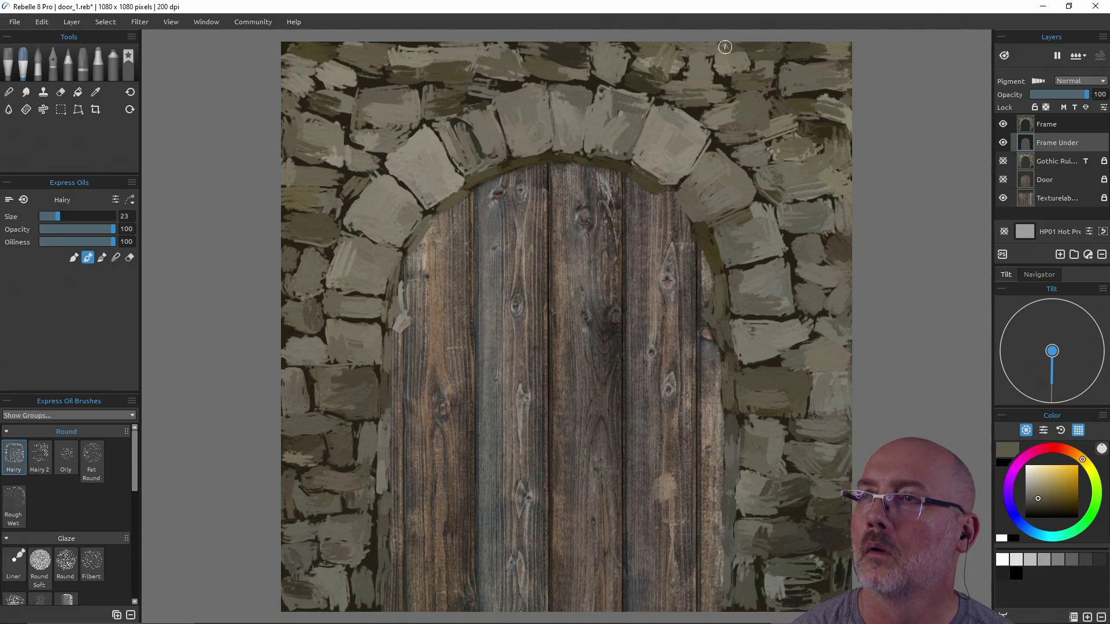
left_click(606, 49, "ctrl")
left_click(621, 46, "ctrl")
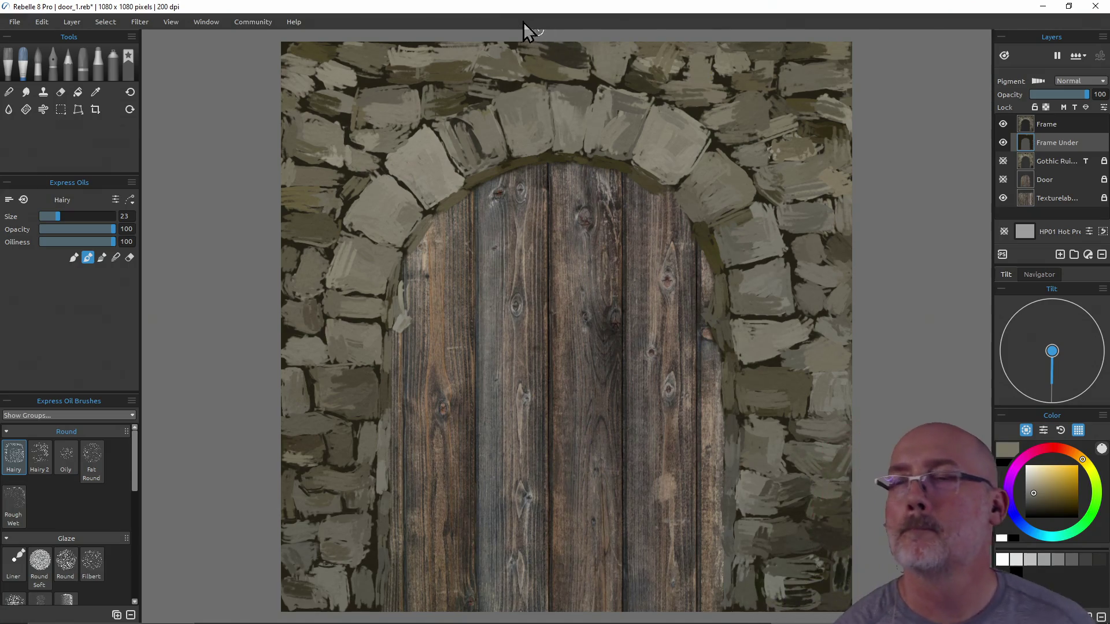
left_click(529, 44, "ctrl")
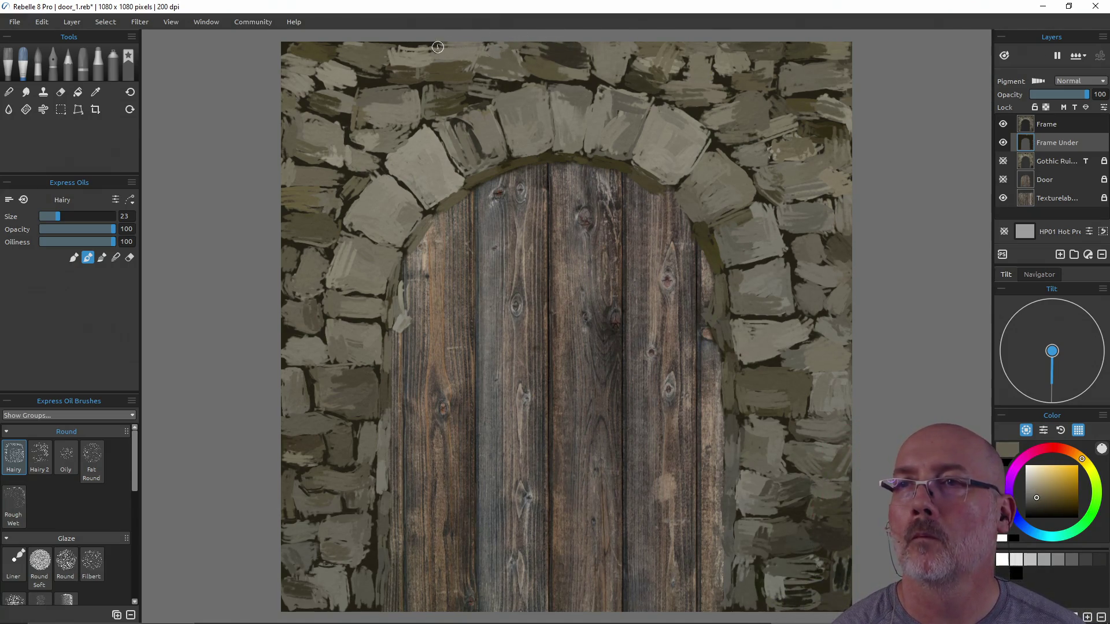
left_click(405, 45, "ctrl")
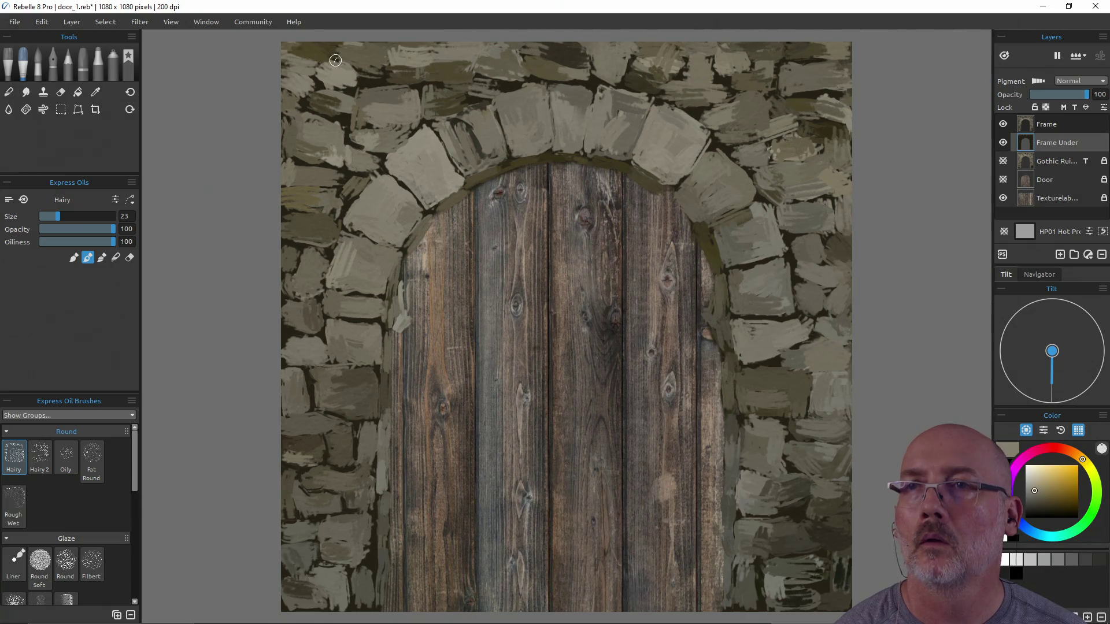
mouse_move(327, 80)
left_mouse_down()
mouse_move(281, 73)
mouse_move(282, 341)
mouse_move(297, 334)
mouse_move(290, 324)
mouse_move(283, 442)
mouse_move(299, 483)
mouse_move(295, 449)
mouse_move(288, 474)
mouse_move(298, 487)
mouse_move(307, 466)
left_mouse_up()
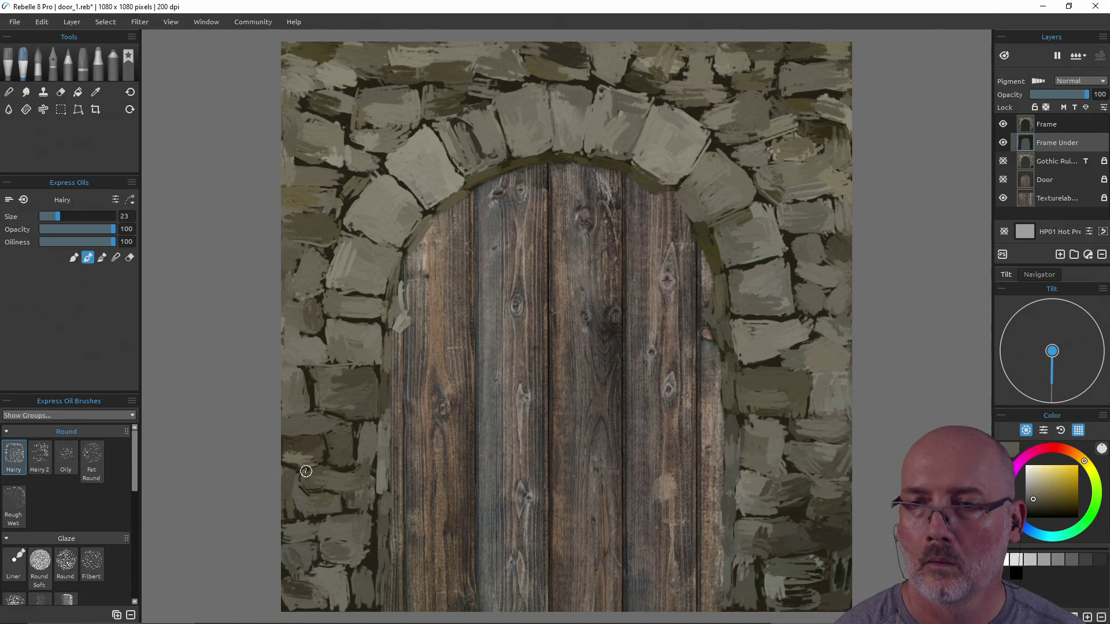
- Paint olive touch-ups on the stones at the lower-left edge on the Frame layer
left_click(1064, 124)
mouse_move(267, 443)
left_mouse_down()
mouse_move(280, 401)
mouse_move(291, 480)
left_mouse_up()
mouse_move(279, 534)
left_mouse_down()
mouse_move(289, 574)
mouse_move(292, 564)
mouse_move(280, 572)
mouse_move(281, 608)
left_mouse_up()
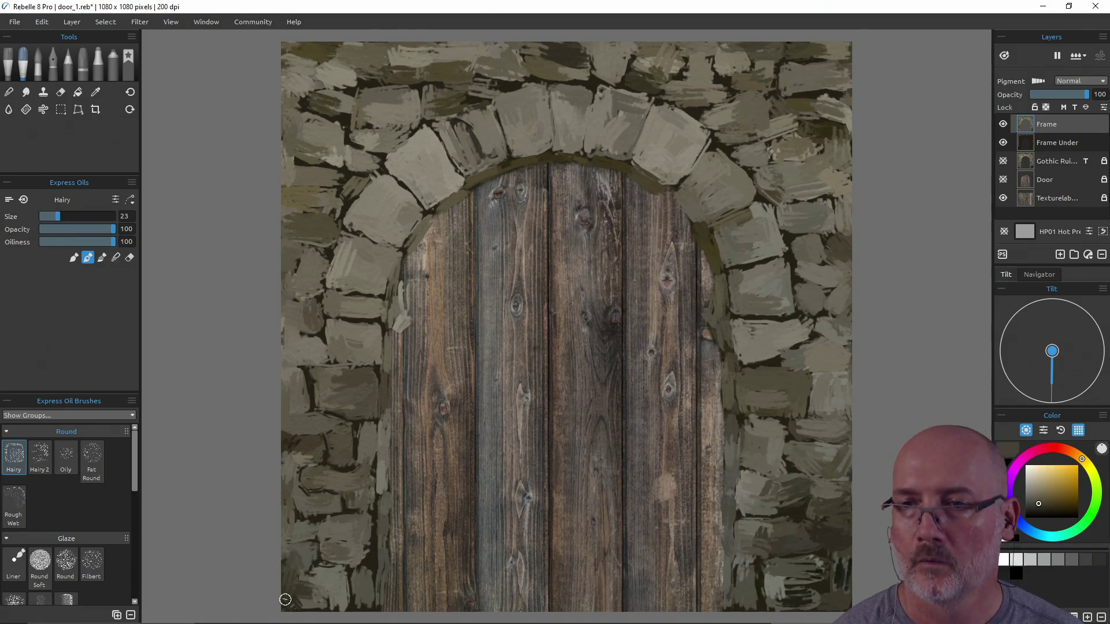
mouse_move(283, 623)
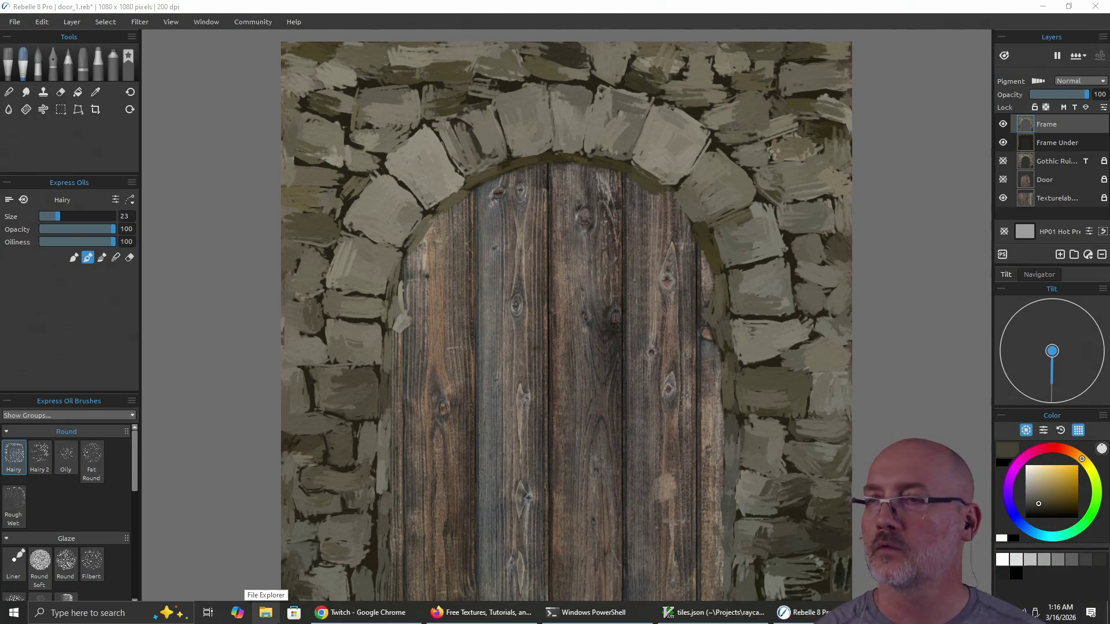
- Sample dark arch tones and brighten the paint colour slightly
key("i")
left_click(749, 267)
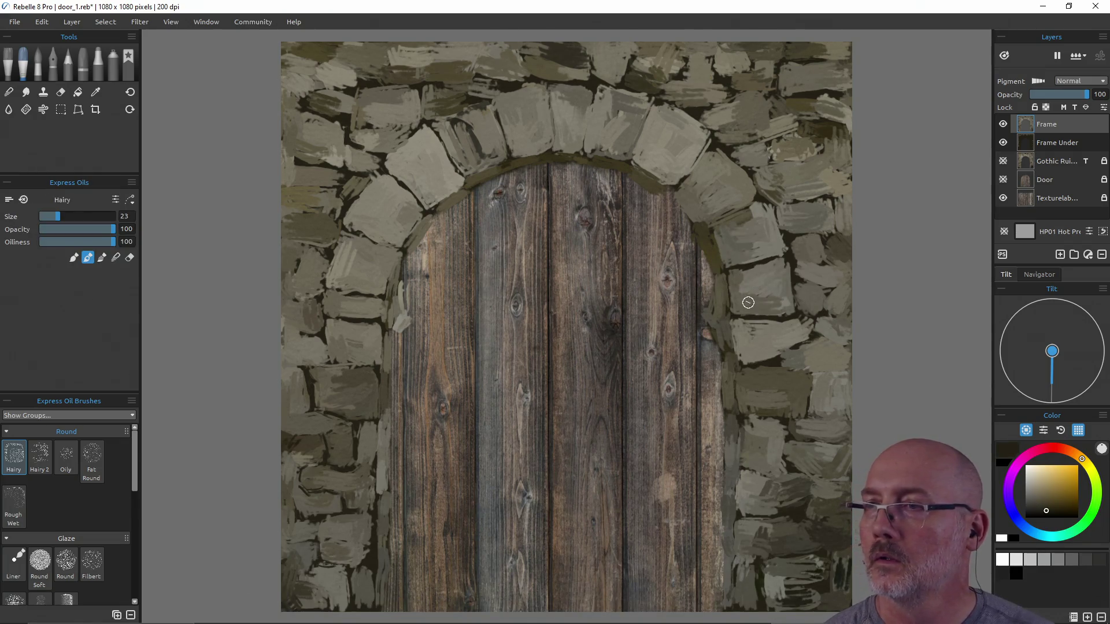
left_click(711, 258, "alt")
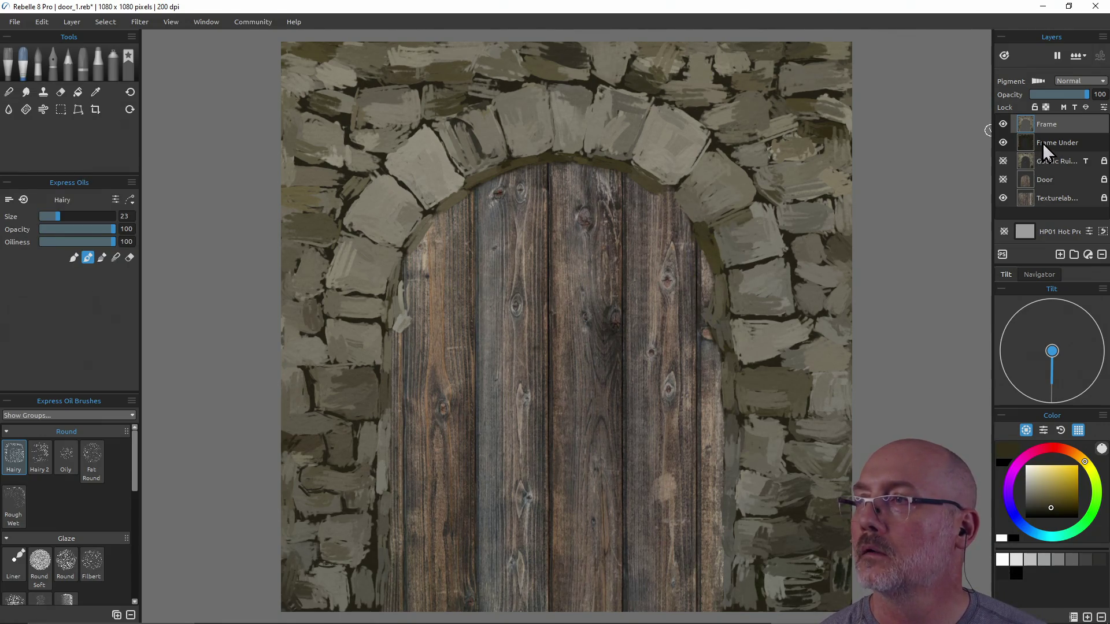
left_click(688, 259, "alt")
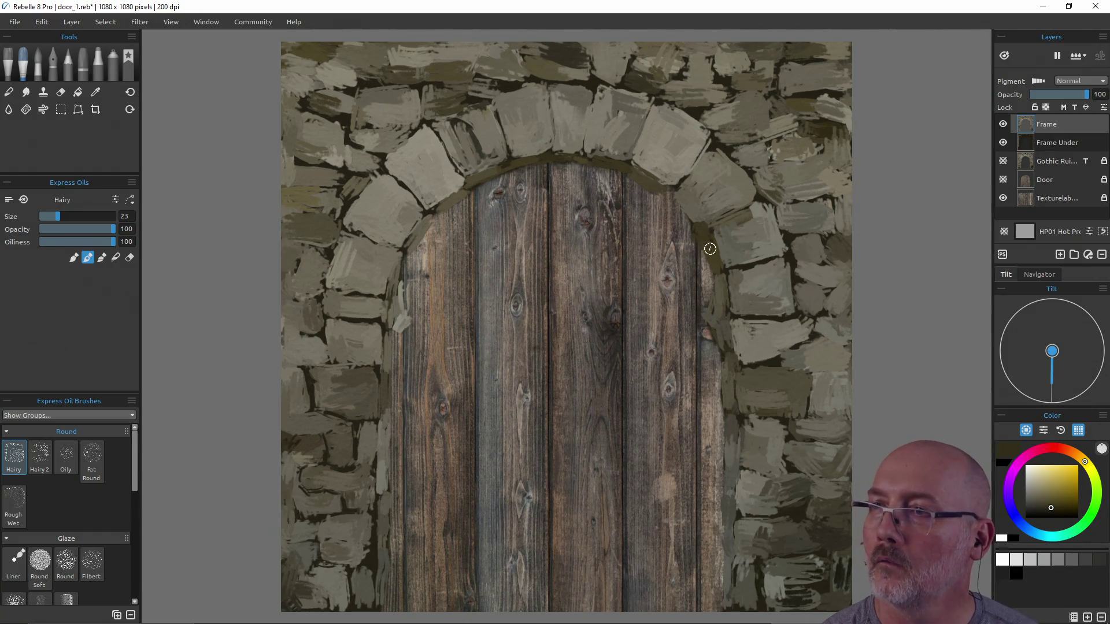
left_click(703, 231, "alt")
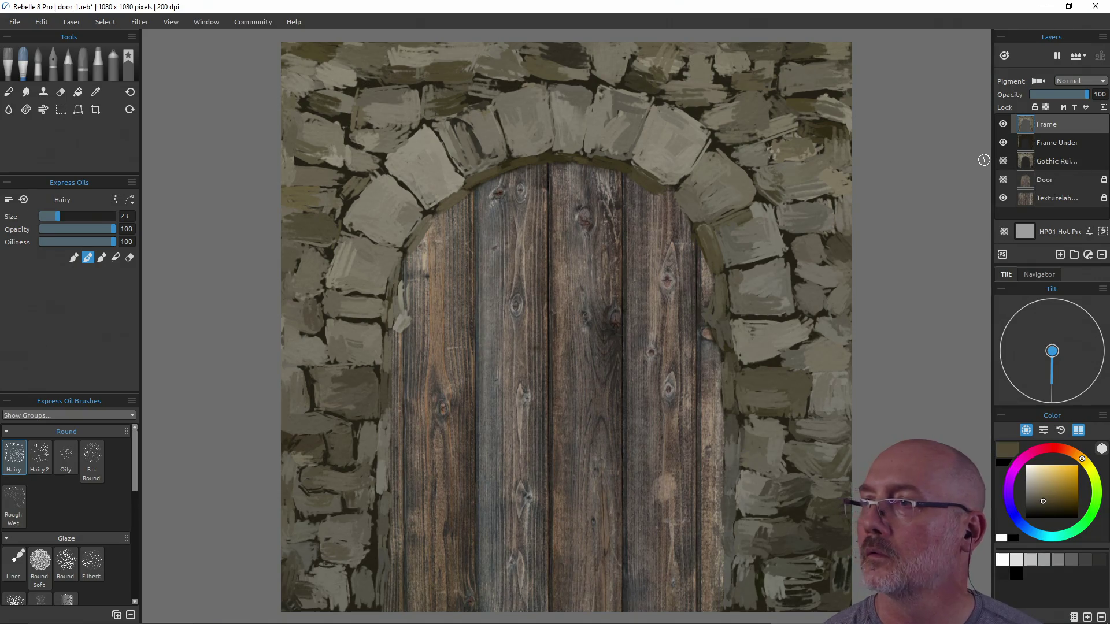
left_click(759, 267, "alt")
left_click(744, 262, "alt")
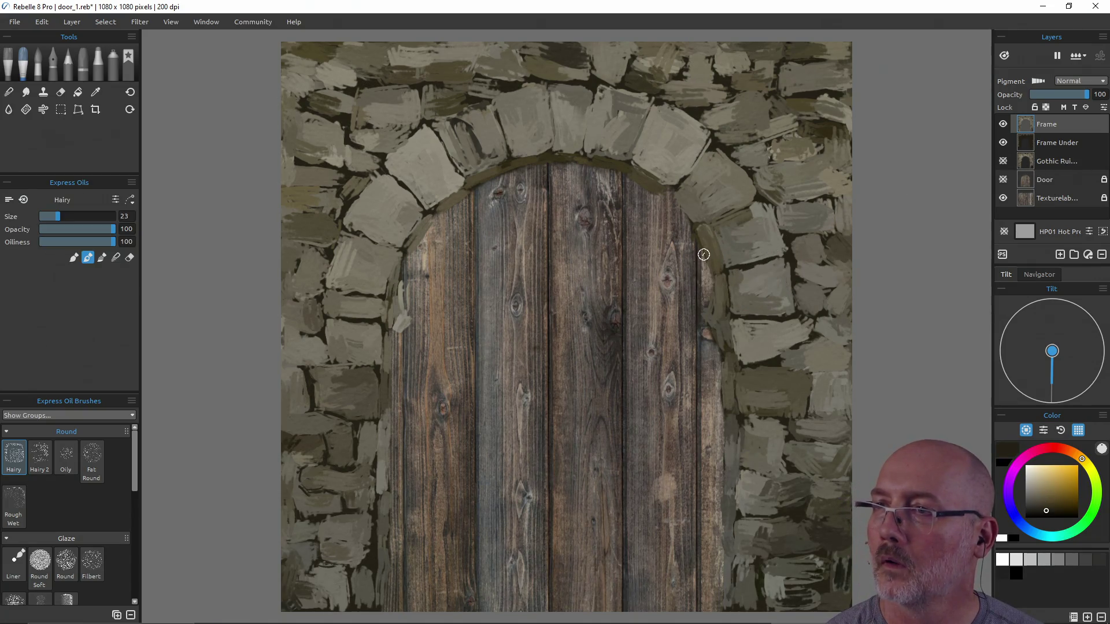
left_click(650, 186, "alt")
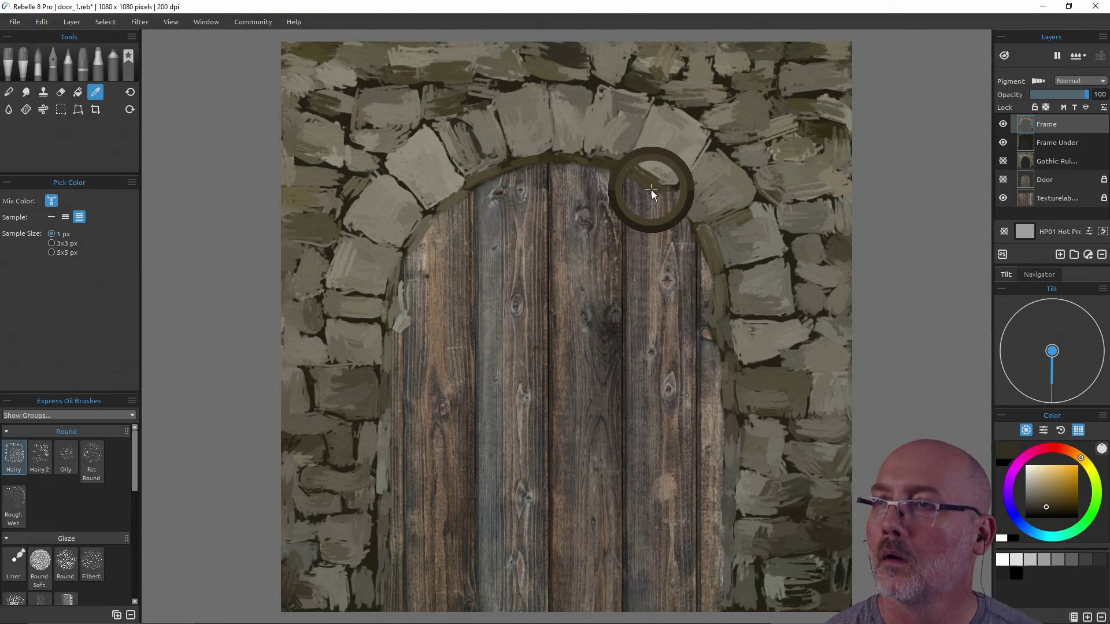
left_click(722, 153, "alt")
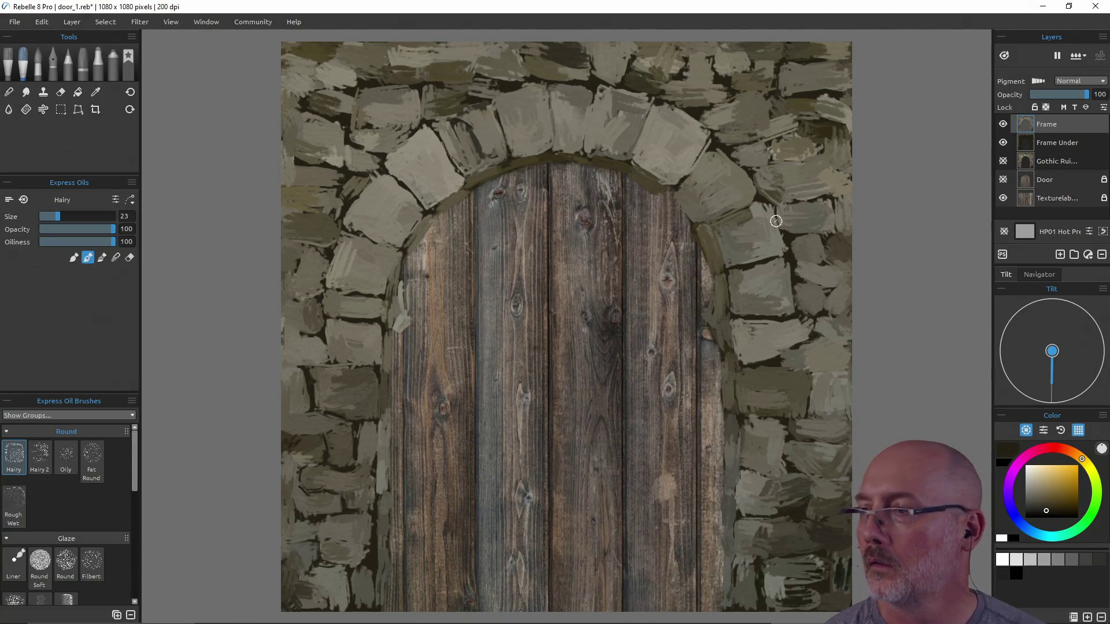
left_click(1046, 510)
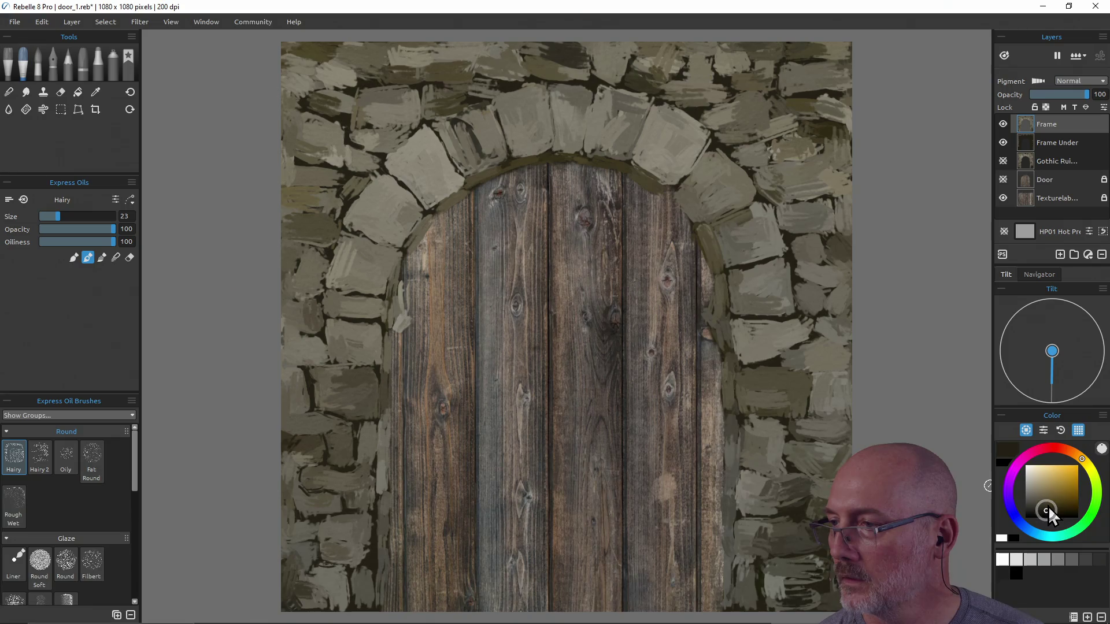
left_click_drag(1049, 511, 1049, 505)
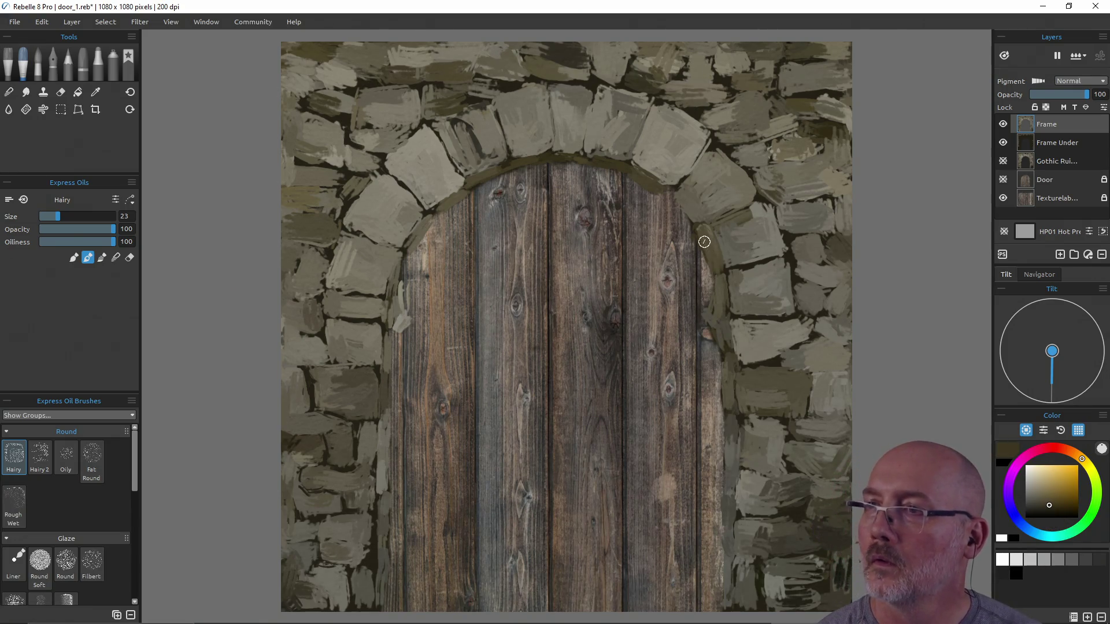
- Paint a dark olive band down the arch's right inner edge to the bottom
mouse_move(713, 259)
left_mouse_down()
mouse_move(731, 432)
mouse_move(727, 608)
left_mouse_up()
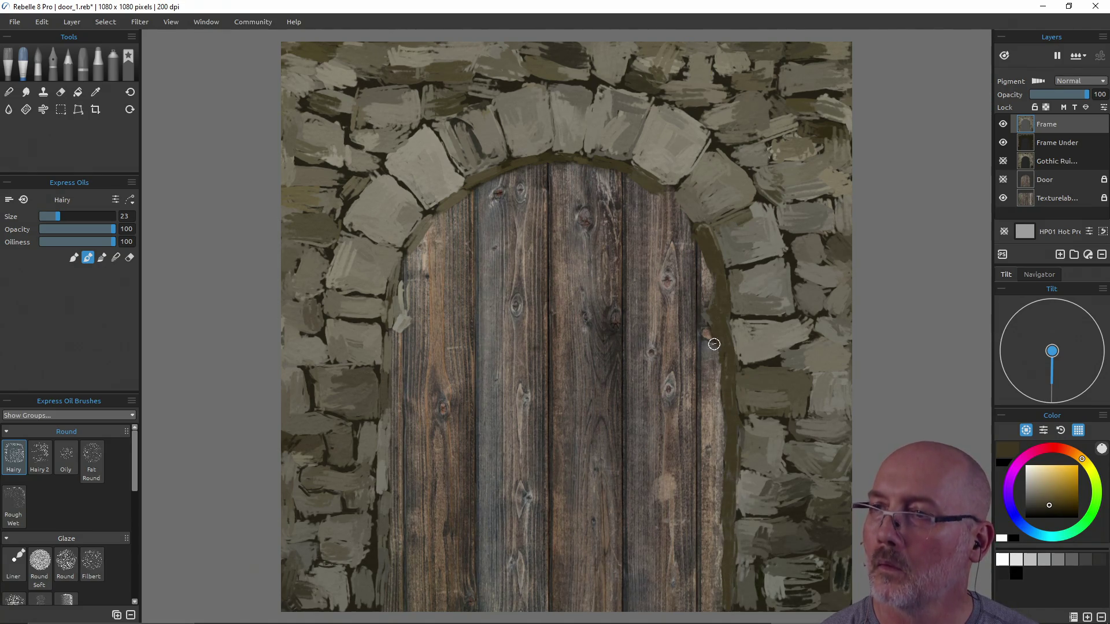
left_click_drag(688, 209, 666, 183)
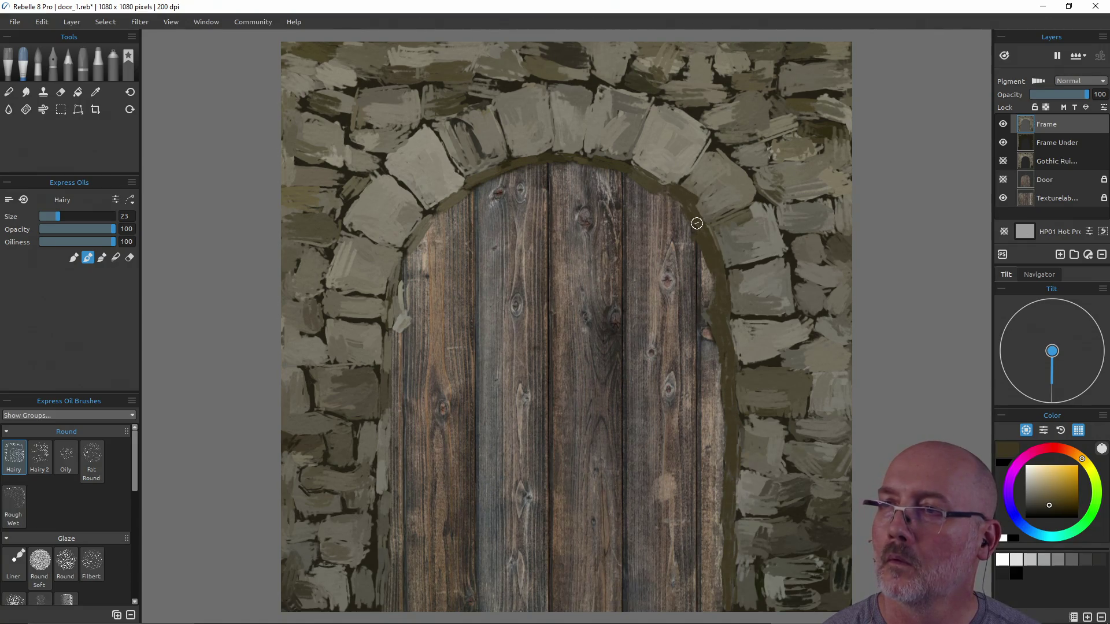
left_click(545, 158, "alt")
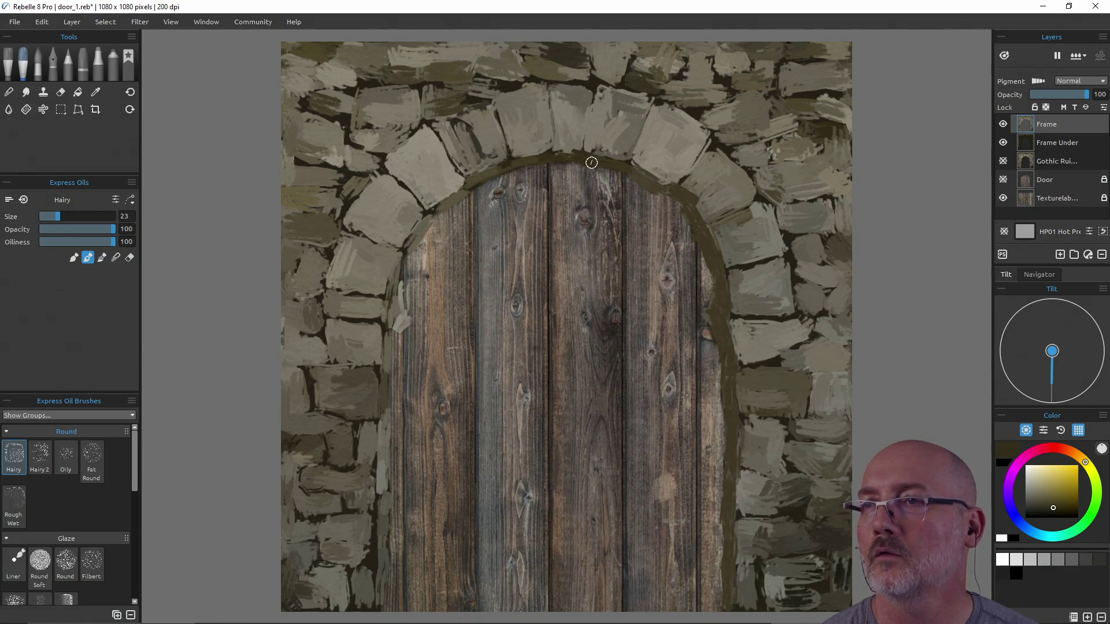
mouse_move(649, 199)
left_mouse_down()
mouse_move(682, 199)
mouse_move(716, 272)
mouse_move(730, 603)
left_mouse_up()
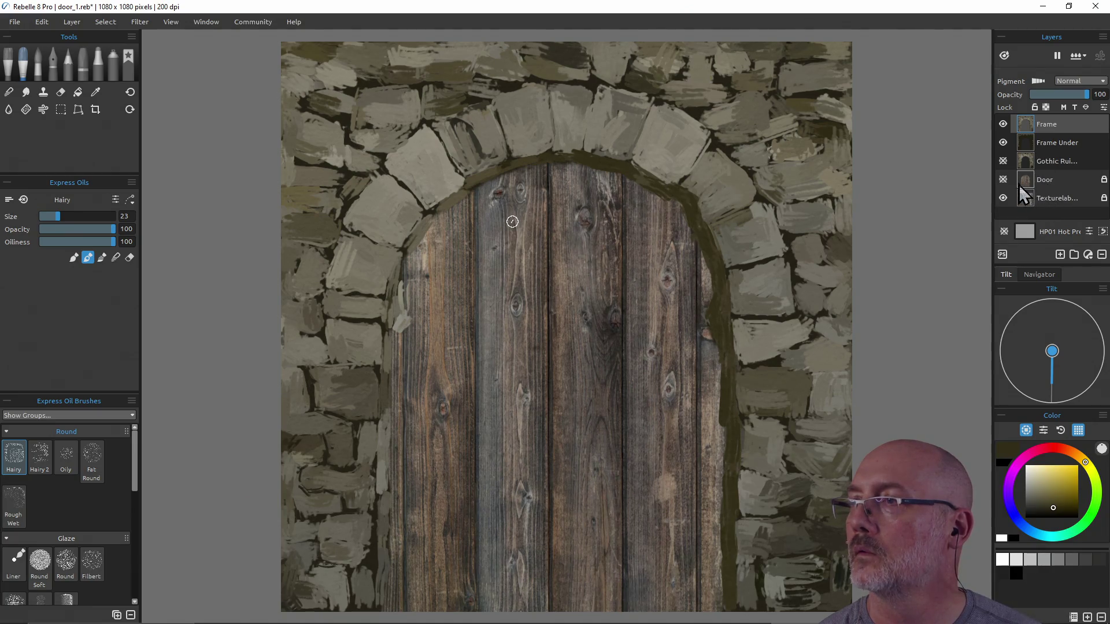
- Show the Door layer and paint a dark band down the arch's left inner edge
left_click(1003, 180)
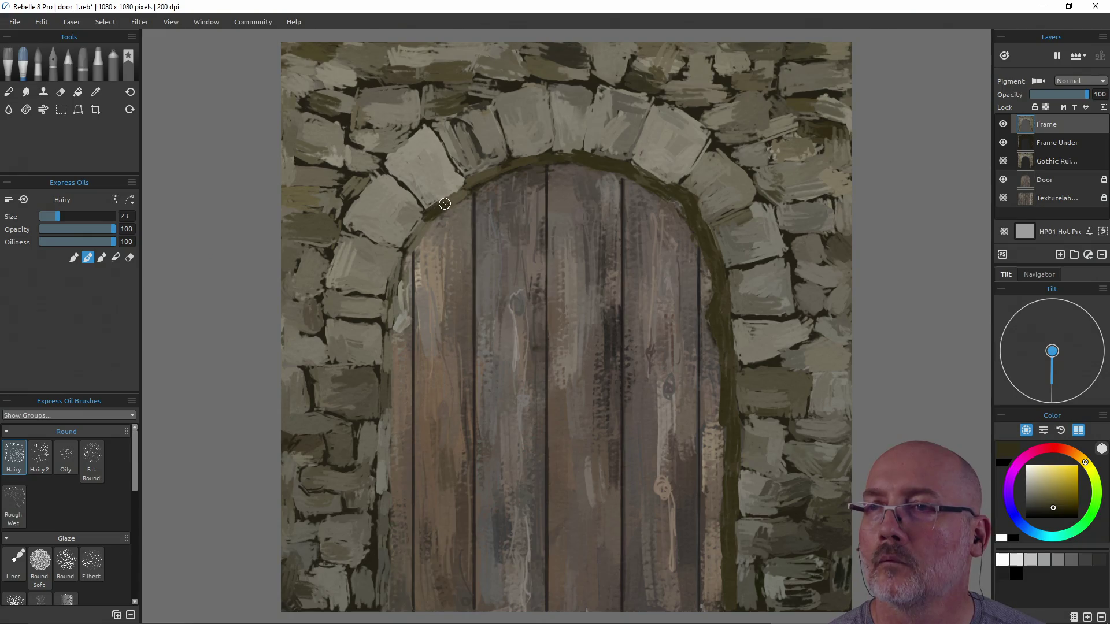
mouse_move(419, 228)
left_mouse_down()
mouse_move(388, 301)
mouse_move(386, 411)
left_mouse_up()
mouse_move(384, 338)
left_mouse_down()
mouse_move(382, 479)
mouse_move(368, 531)
mouse_move(379, 511)
mouse_move(382, 611)
left_mouse_up()
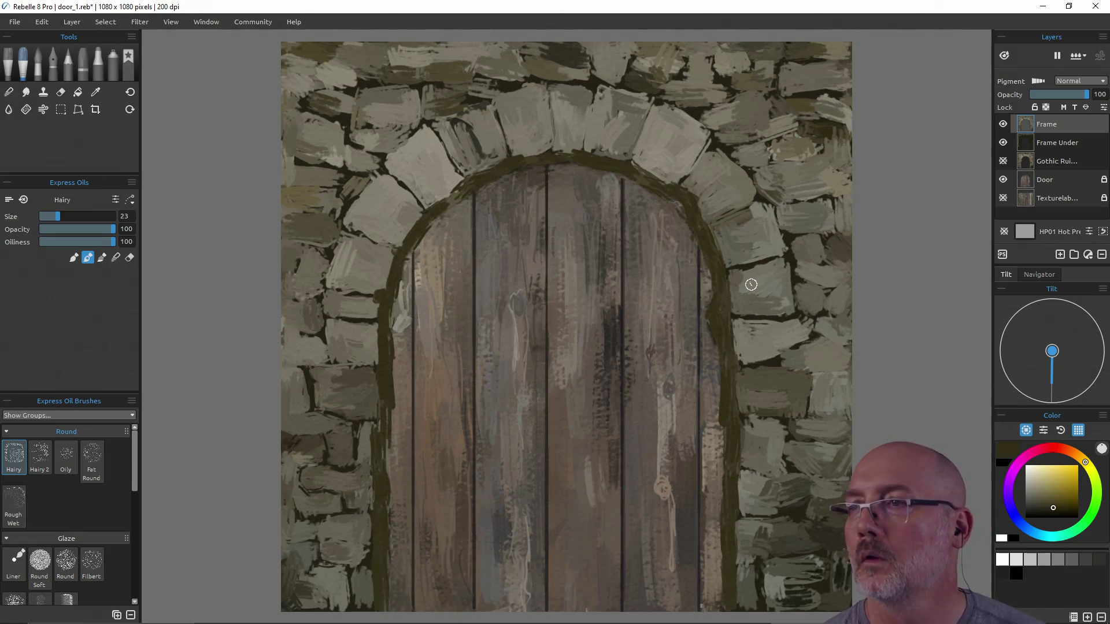
left_click(762, 260, "alt")
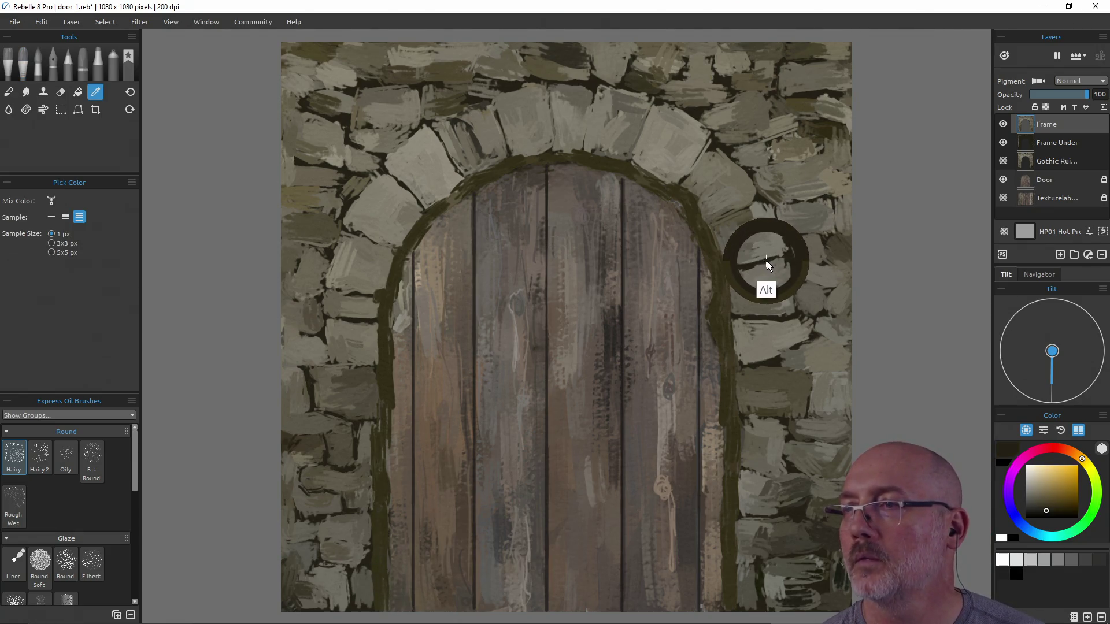
- Switch to the Glaze Liner brush and enlarge it from size 8 to 14
left_click(16, 560)
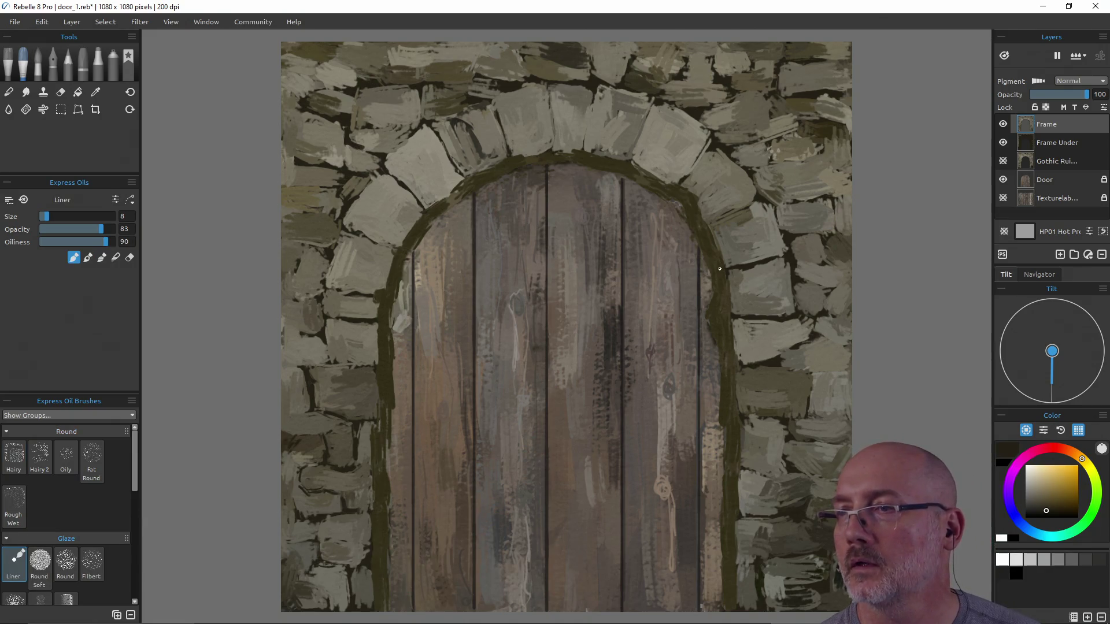
key("ctrl+bracketright")
key("ctrl+bracketright")
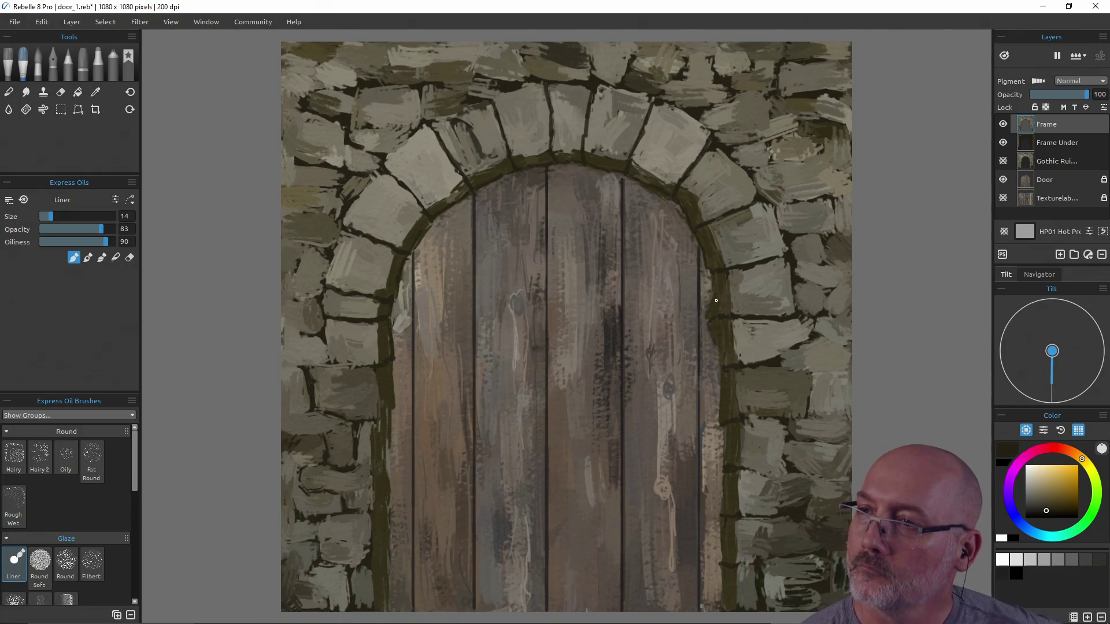
- Stroke dark liner lines along the arch's inner right and left edges and the left-side stone joints
mouse_move(713, 281)
left_mouse_down()
mouse_move(710, 325)
mouse_move(723, 347)
left_mouse_up()
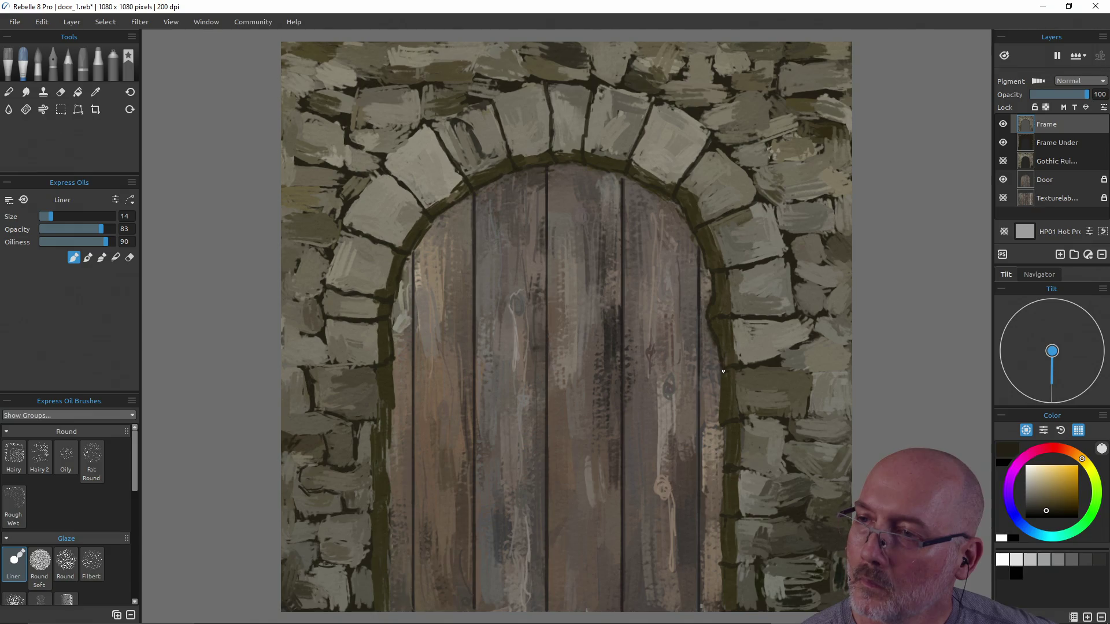
left_click_drag(721, 392, 721, 607)
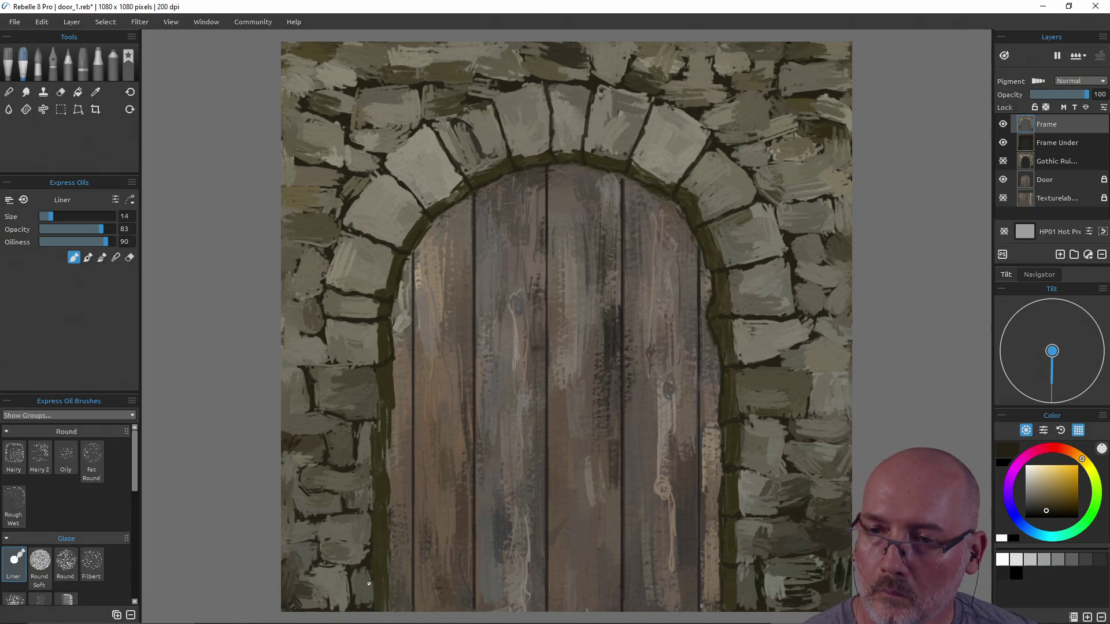
left_click_drag(388, 578, 388, 611)
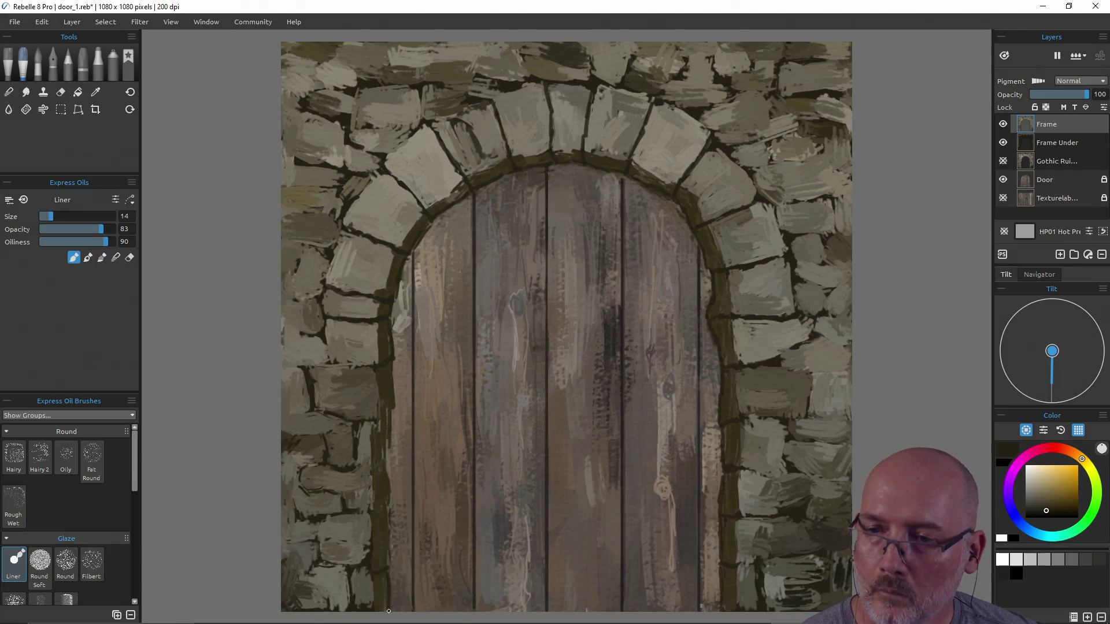
mouse_move(387, 561)
left_mouse_down()
mouse_move(393, 360)
mouse_move(308, 369)
mouse_move(342, 419)
left_mouse_up()
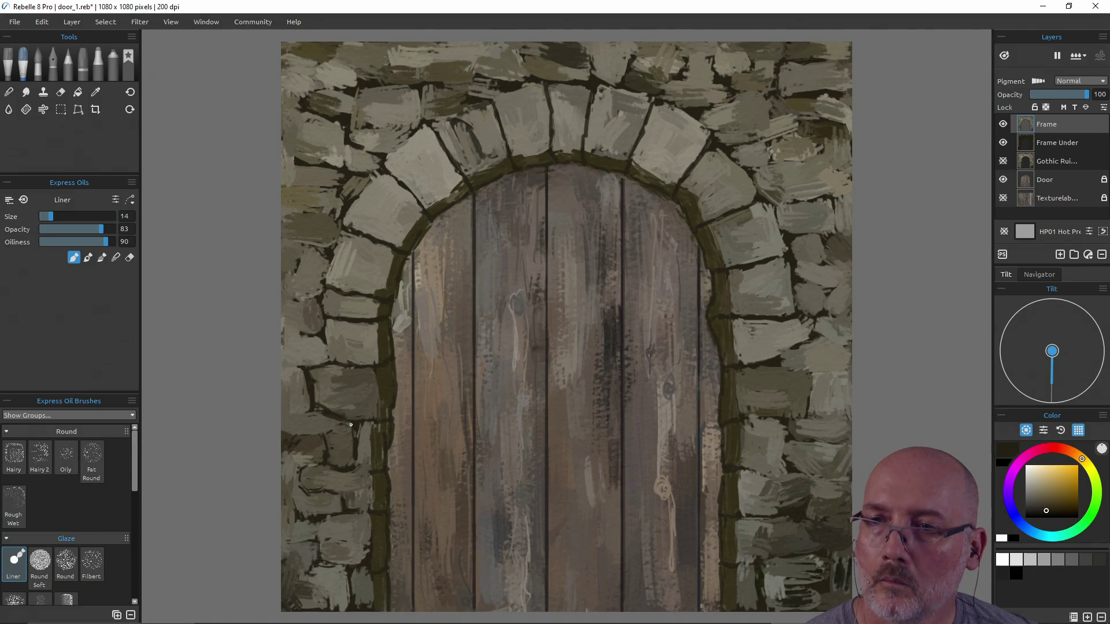
left_click_drag(355, 458, 370, 469)
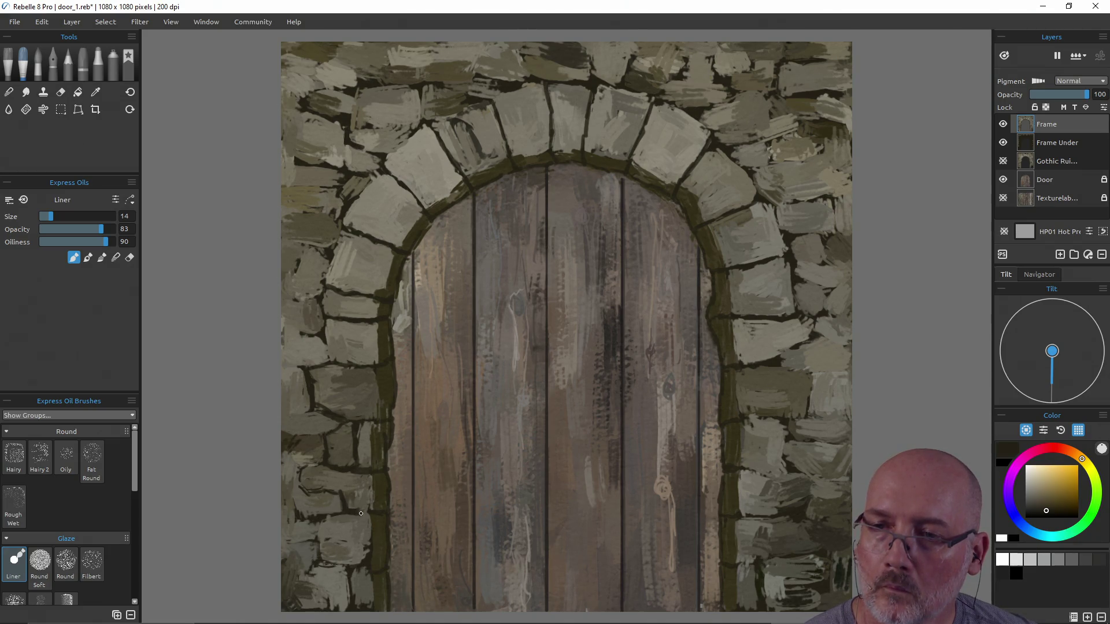
left_click_drag(322, 563, 346, 567)
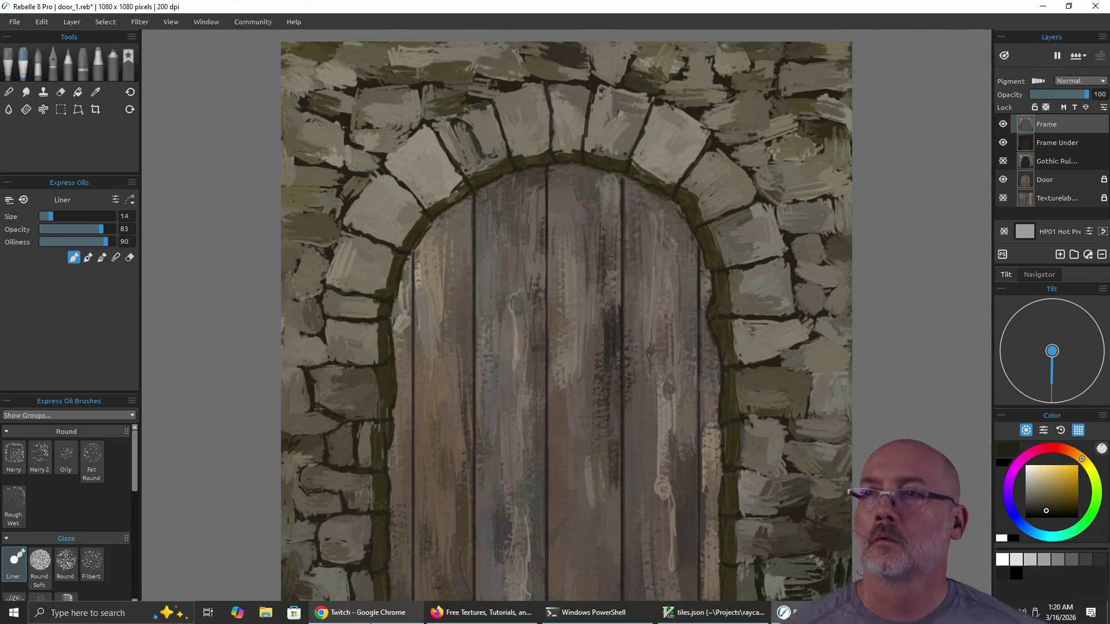
- Save the painting as door_1.reb with the right-side stone outlines in place
mouse_move(370, 619)
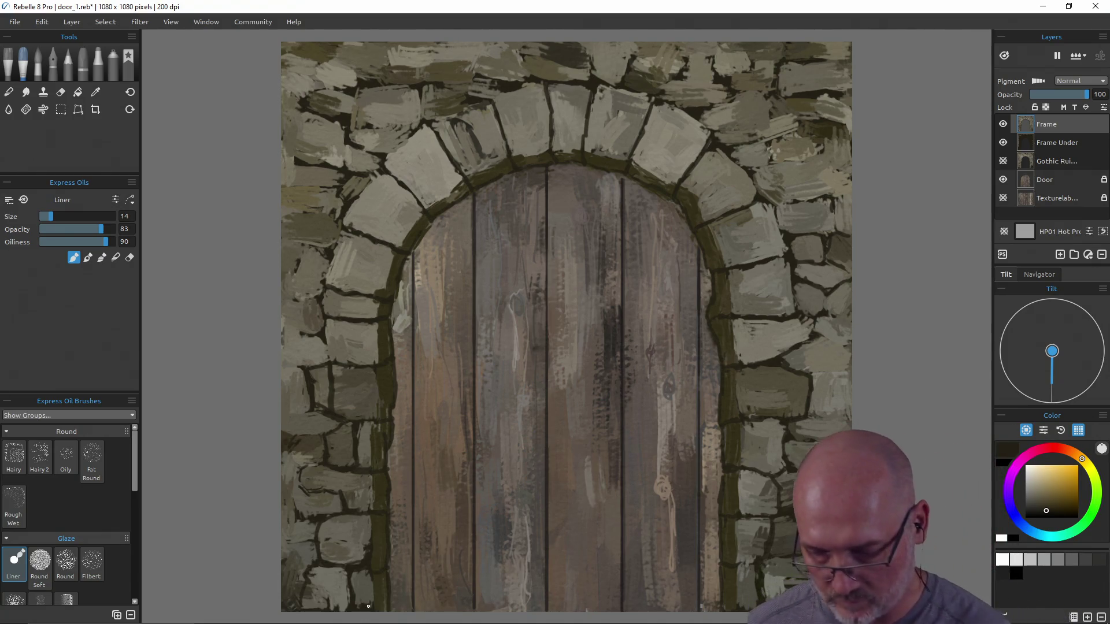
key("ctrl+s")
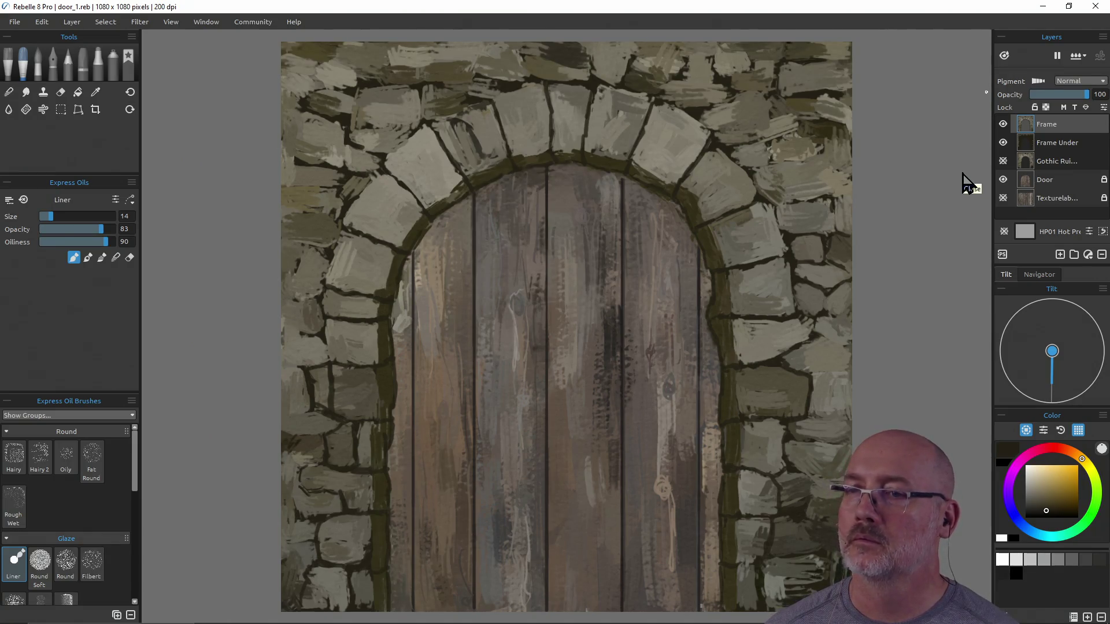
- Reopen door_1.reb from the Recent list, answering Yes to keep the changes
key("alt+Tab")
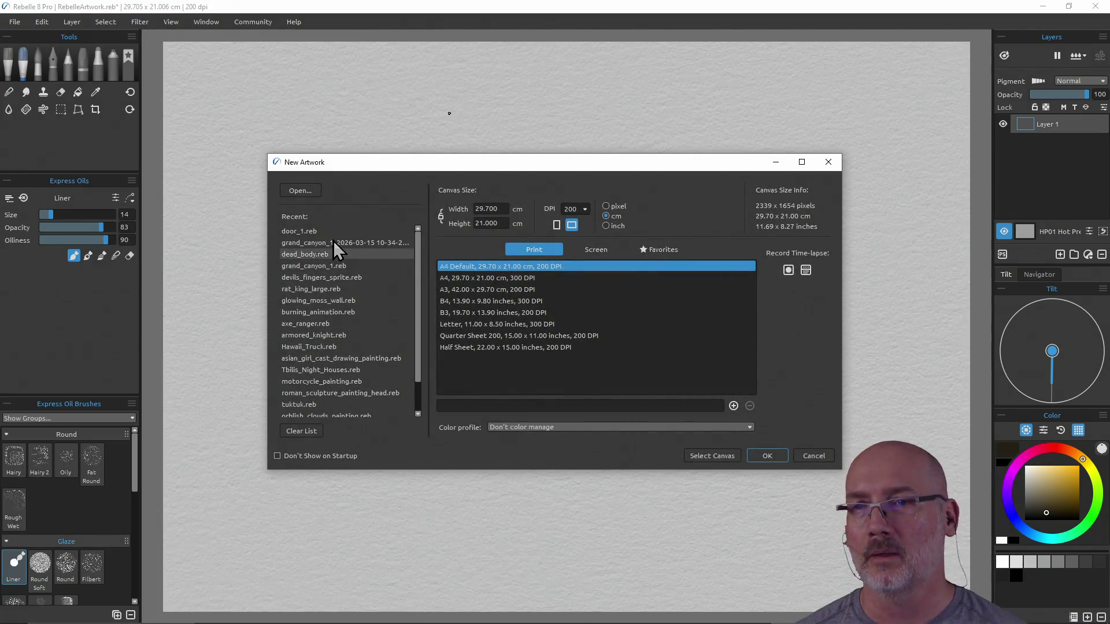
double_click(332, 234)
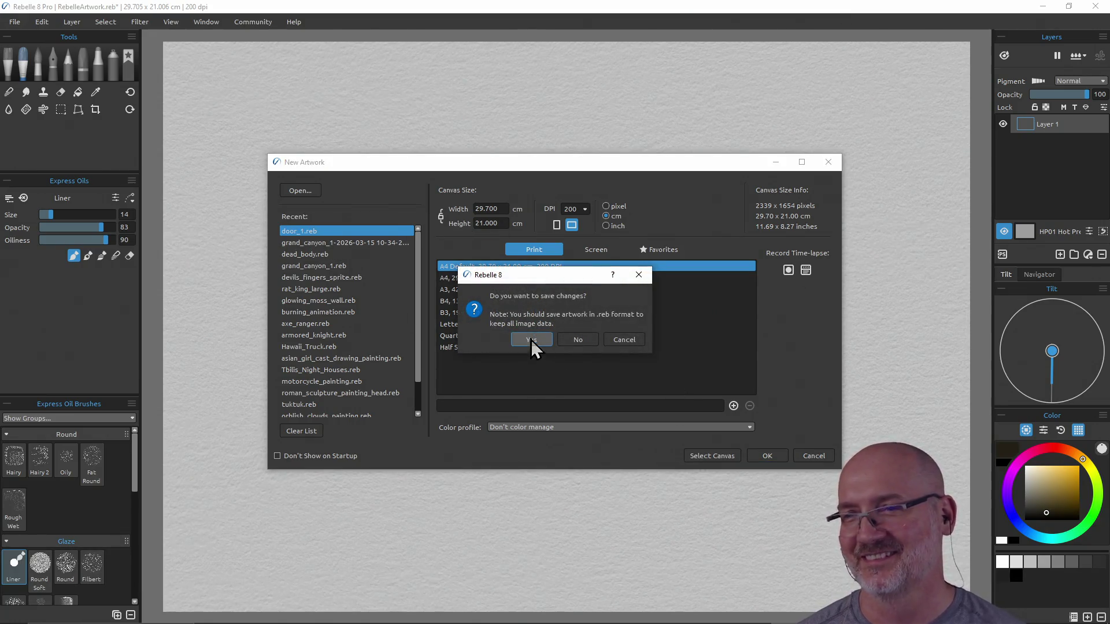
left_click(576, 340)
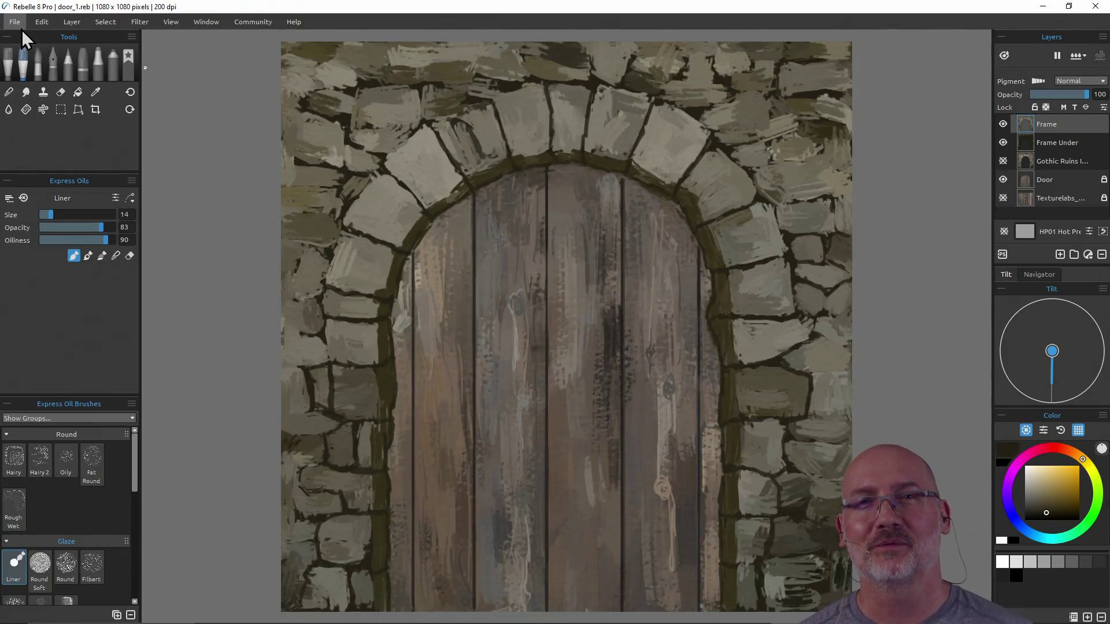
- Export the painting as PNG door_1.png into Renders > Raycaster > Textures, replacing the old file
left_click(15, 22)
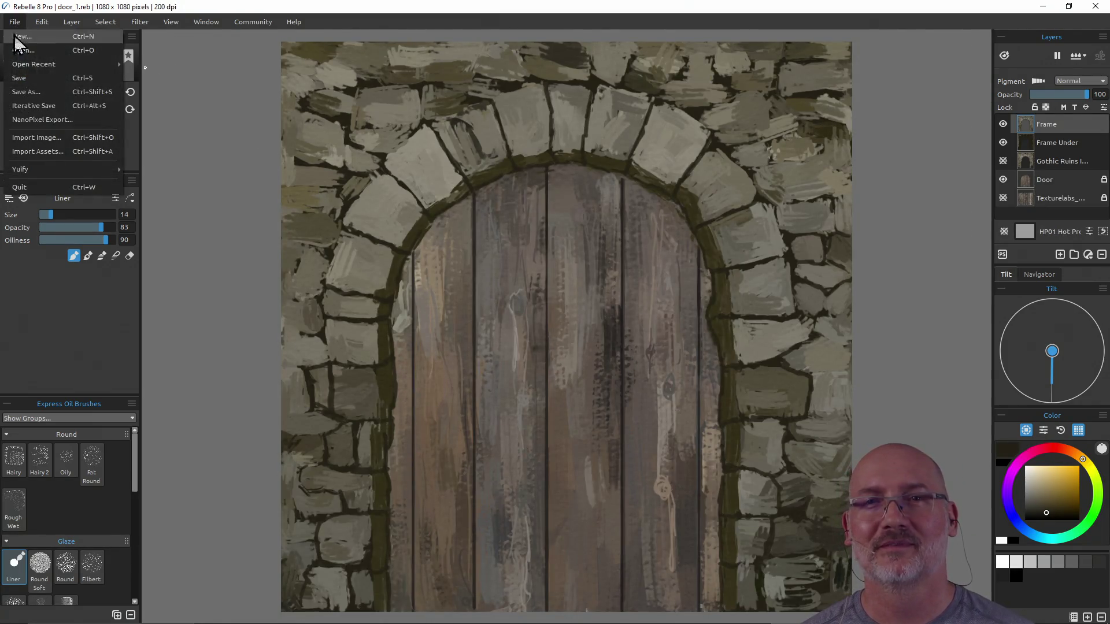
left_click(41, 90)
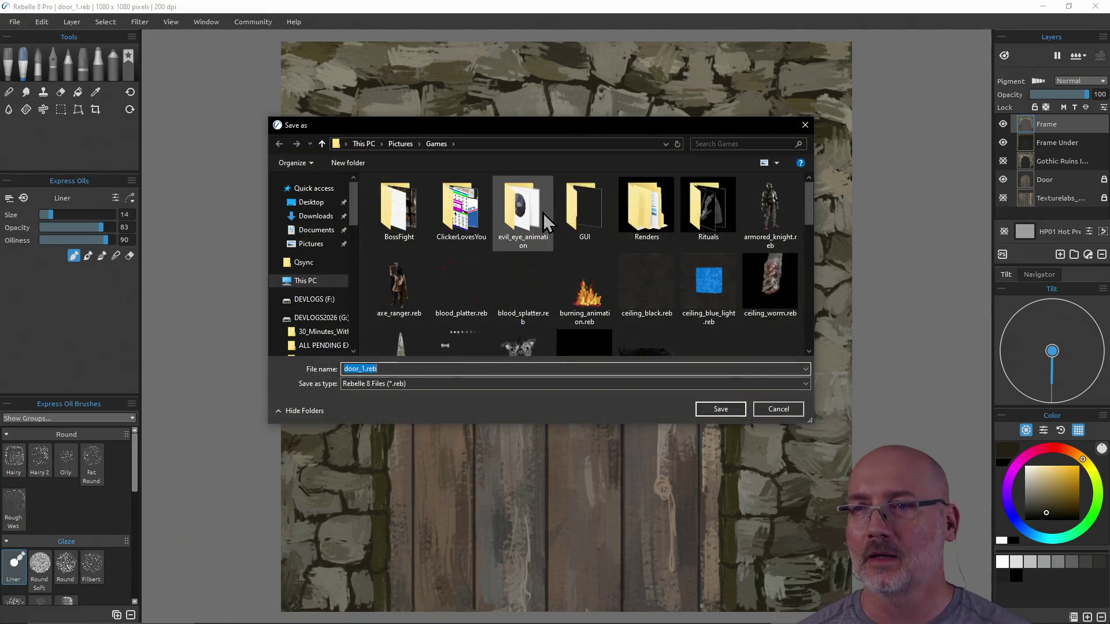
double_click(641, 206)
double_click(459, 209)
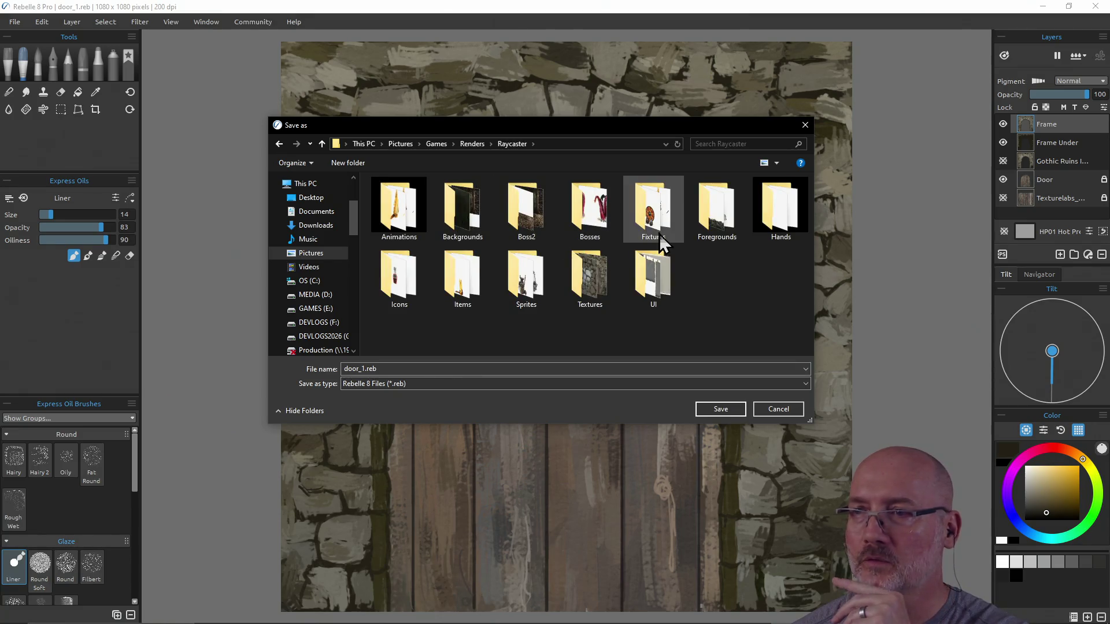
double_click(594, 279)
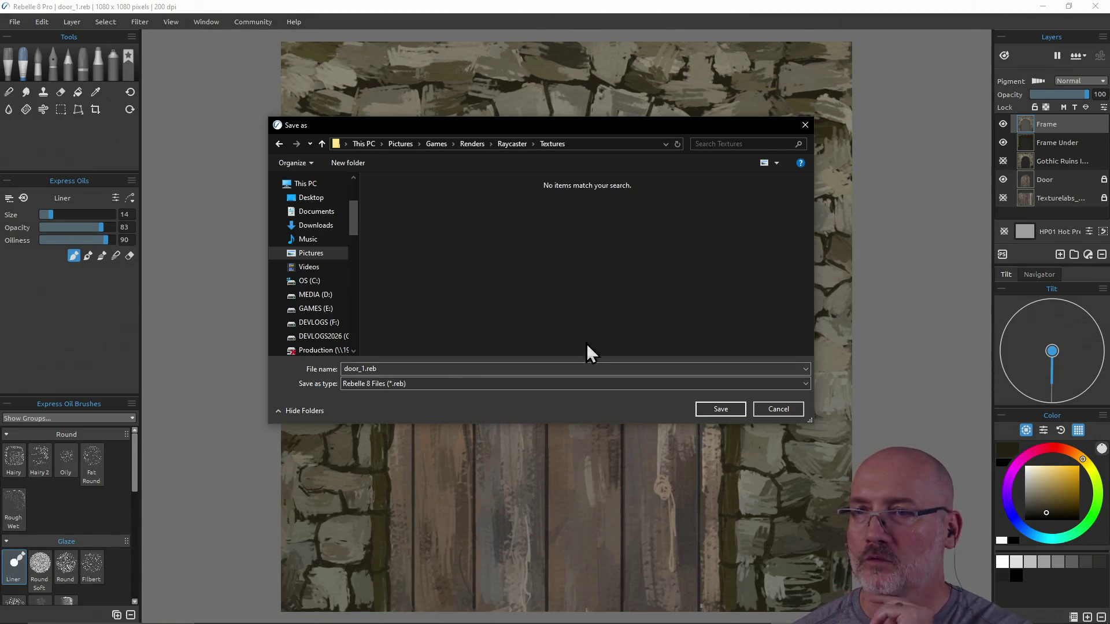
left_click(493, 384)
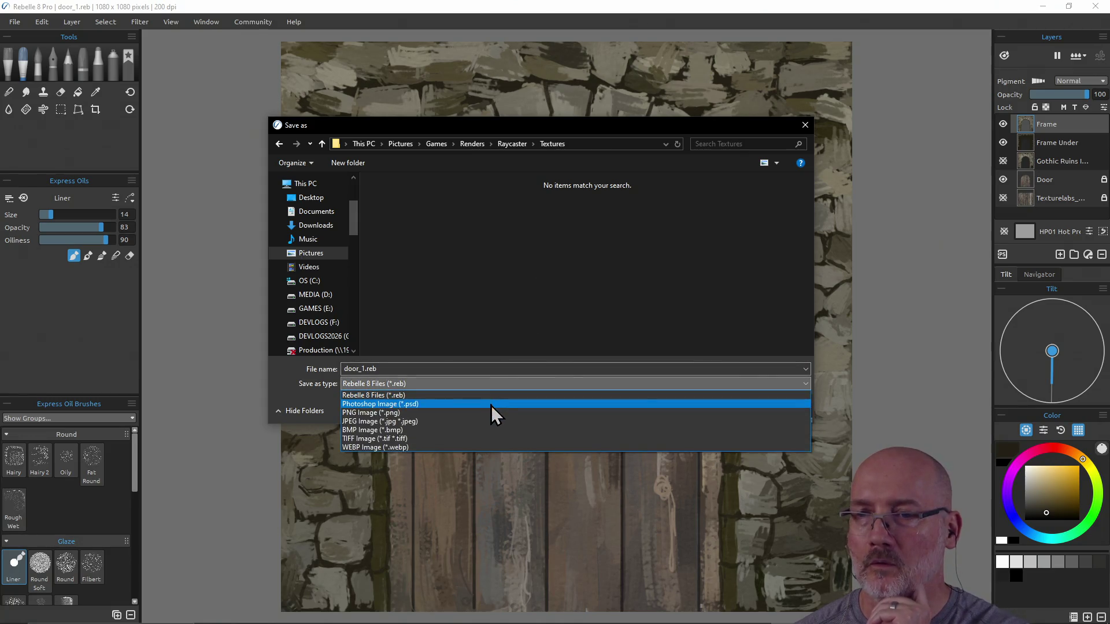
left_click(488, 412)
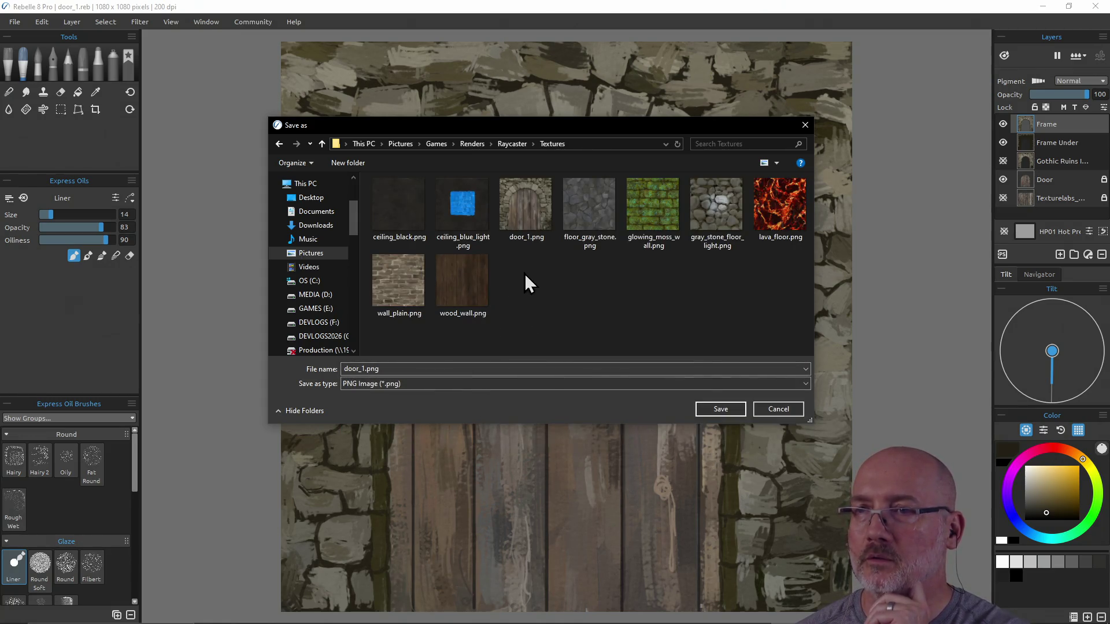
left_click(720, 409)
left_click(595, 325)
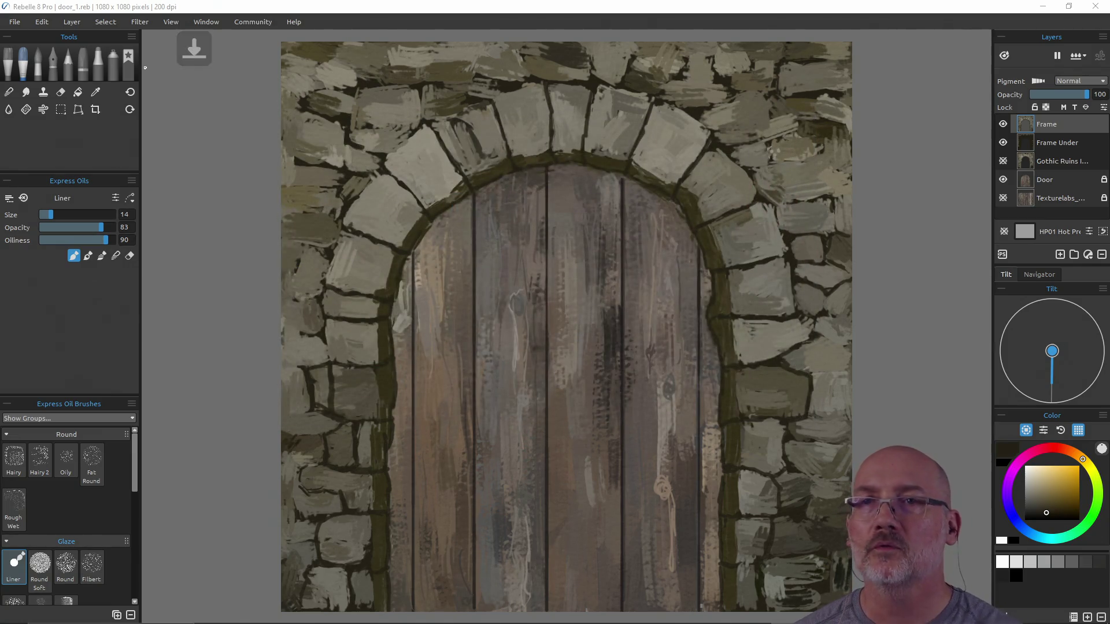
key("alt+Tab")
- Rerun the jankifier command in PowerShell to copy the textures, then launch the game
key("Tab")
key("Tab")
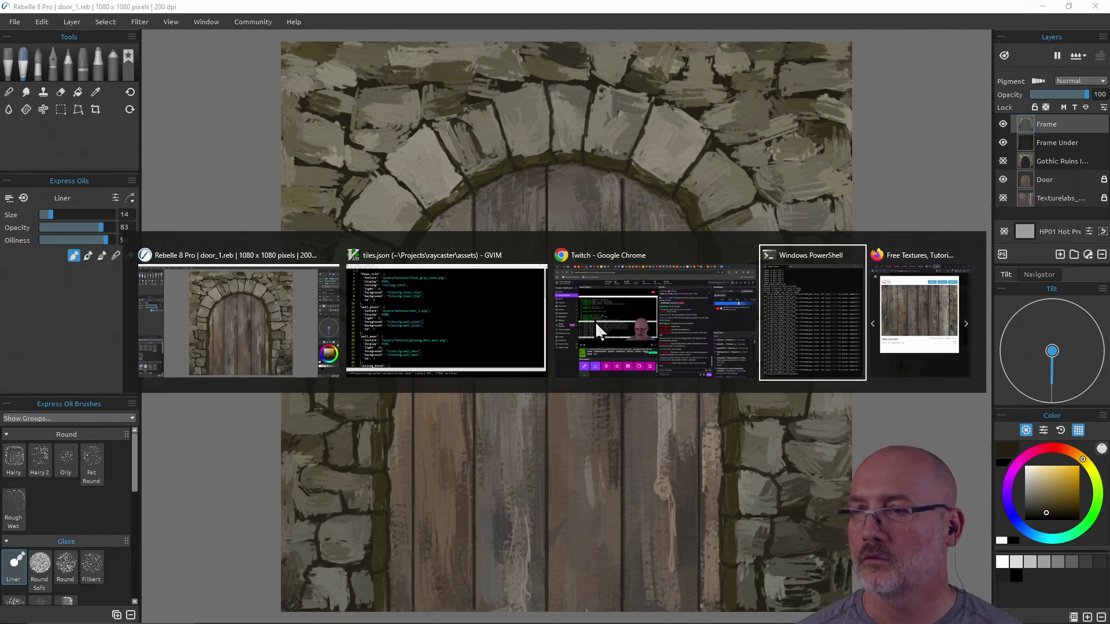
key("Up")
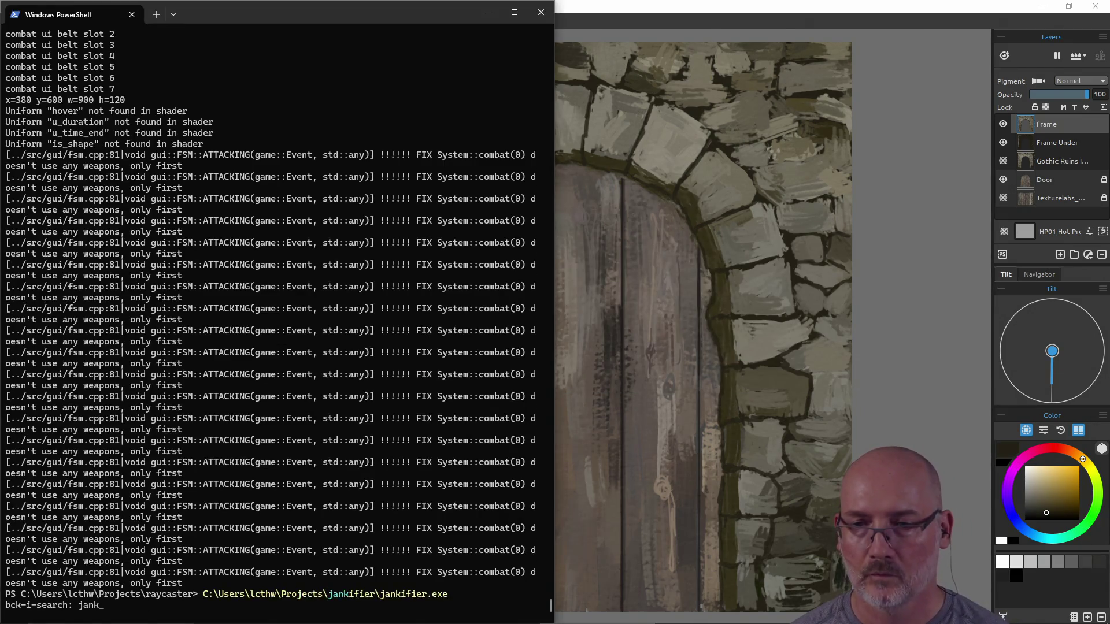
key("Return")
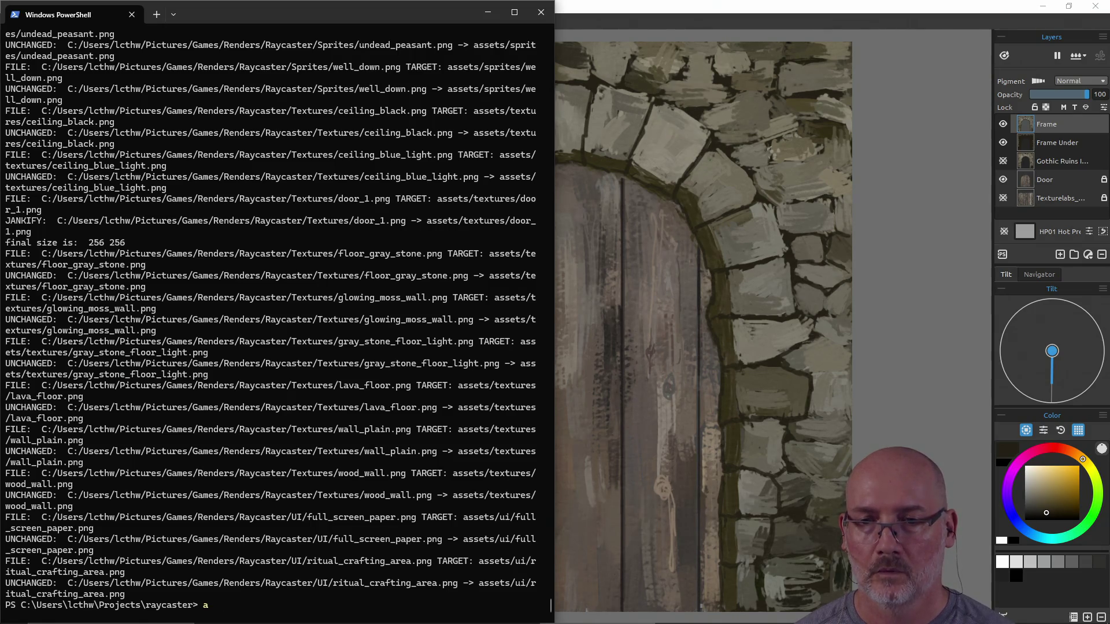
type("make run")
key("Return")
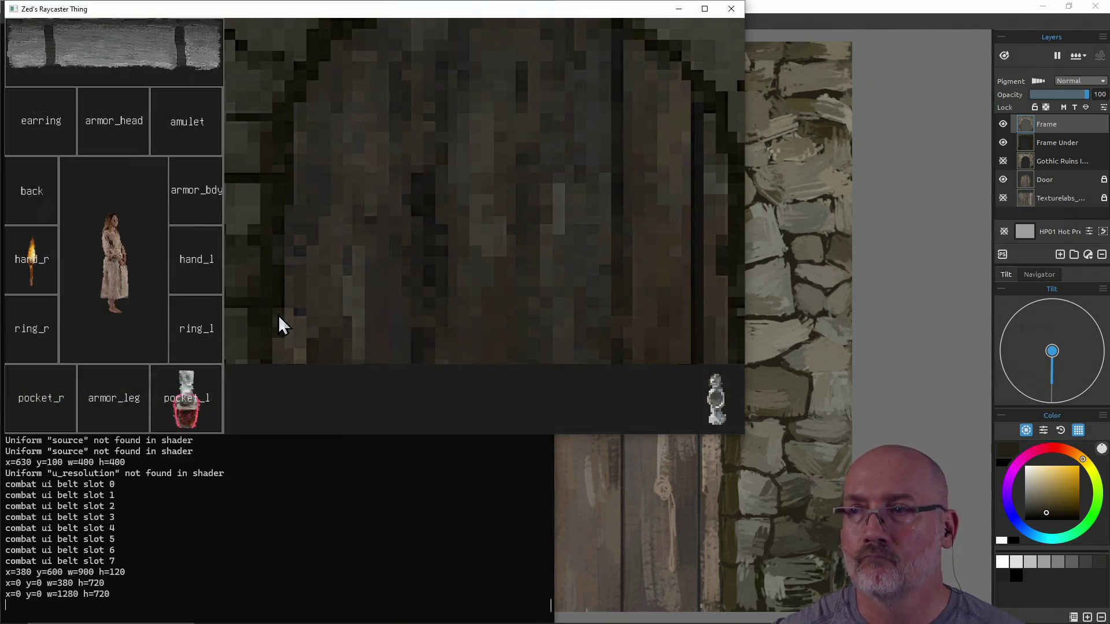
- Maximize the game, look around the corridor walls, and walk up to the arched door
left_click(705, 9)
key("d")
key("d")
key("d")
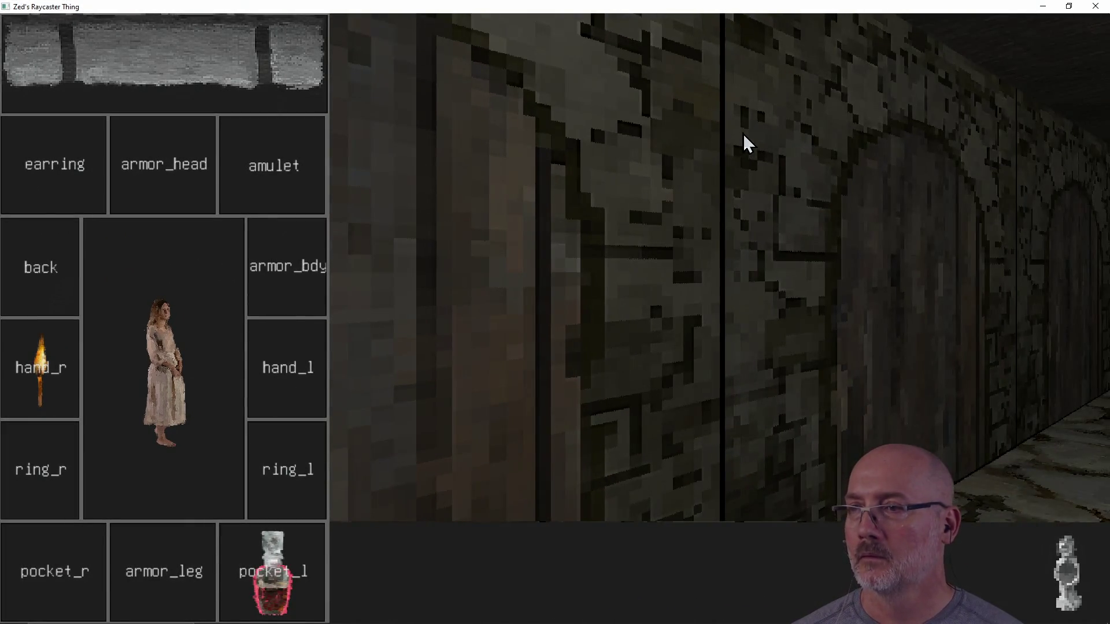
key("a")
key("a")
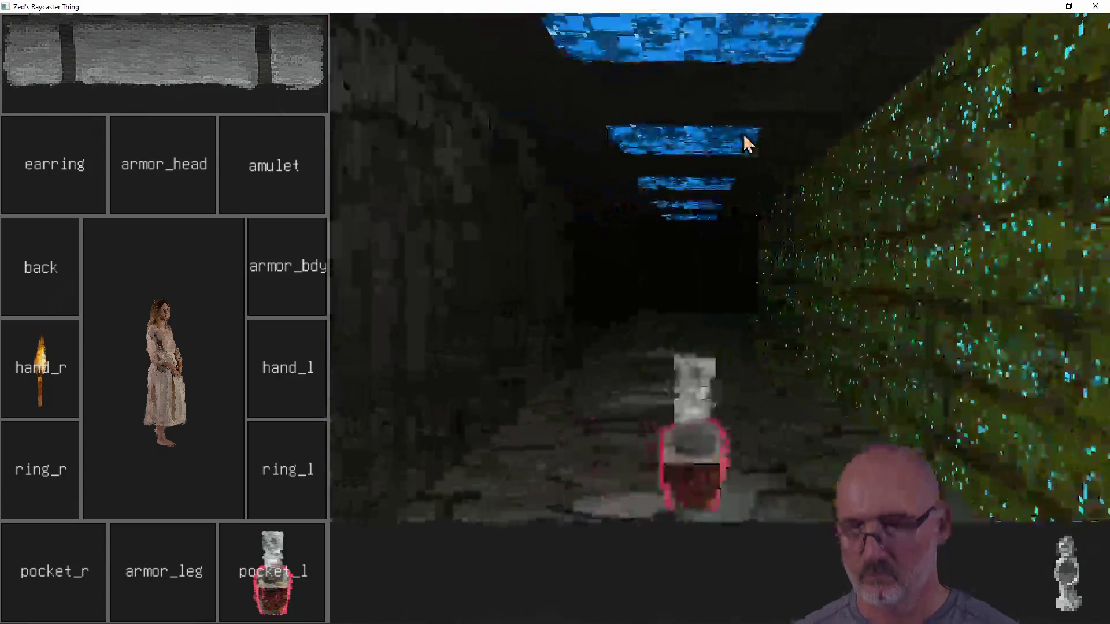
key("d")
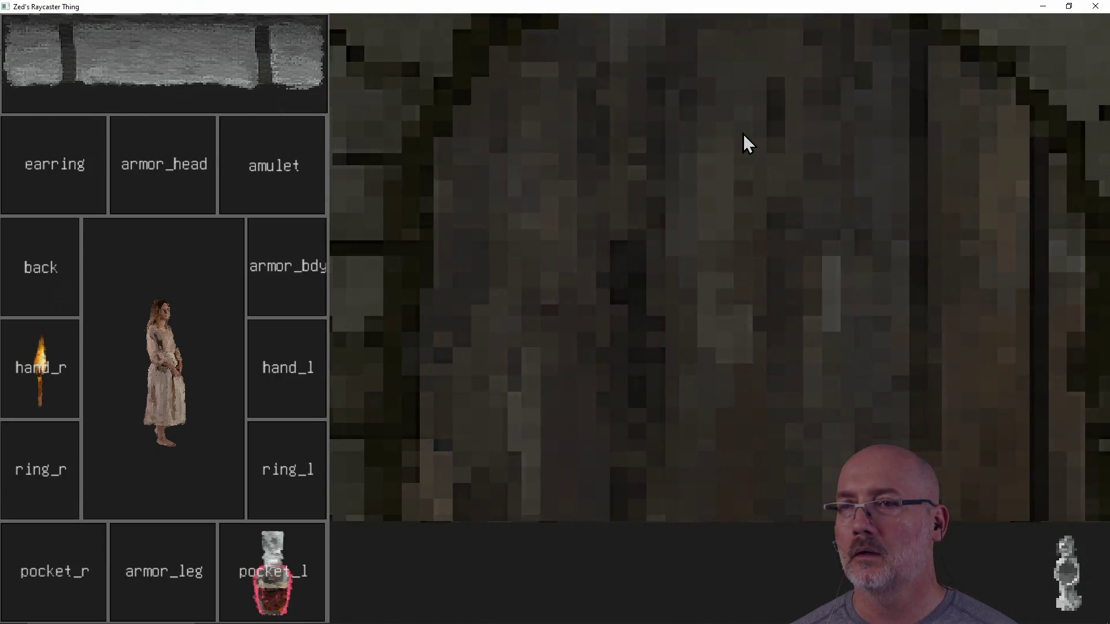
key("d")
key("d")
key("d")
key("d")
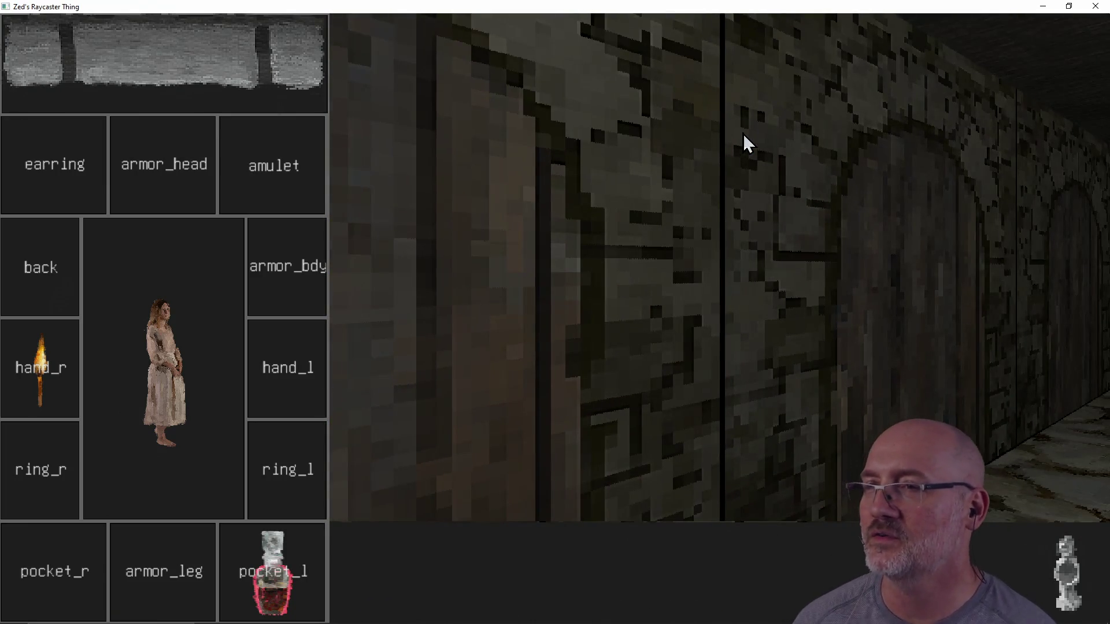
key("d")
key("d")
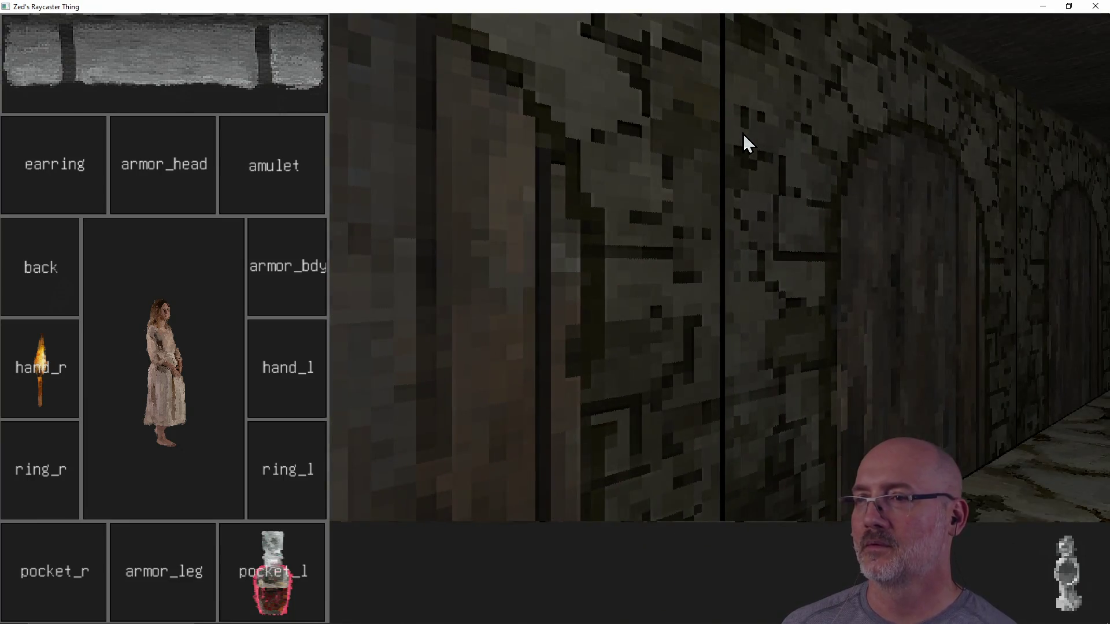
key("d")
key("w")
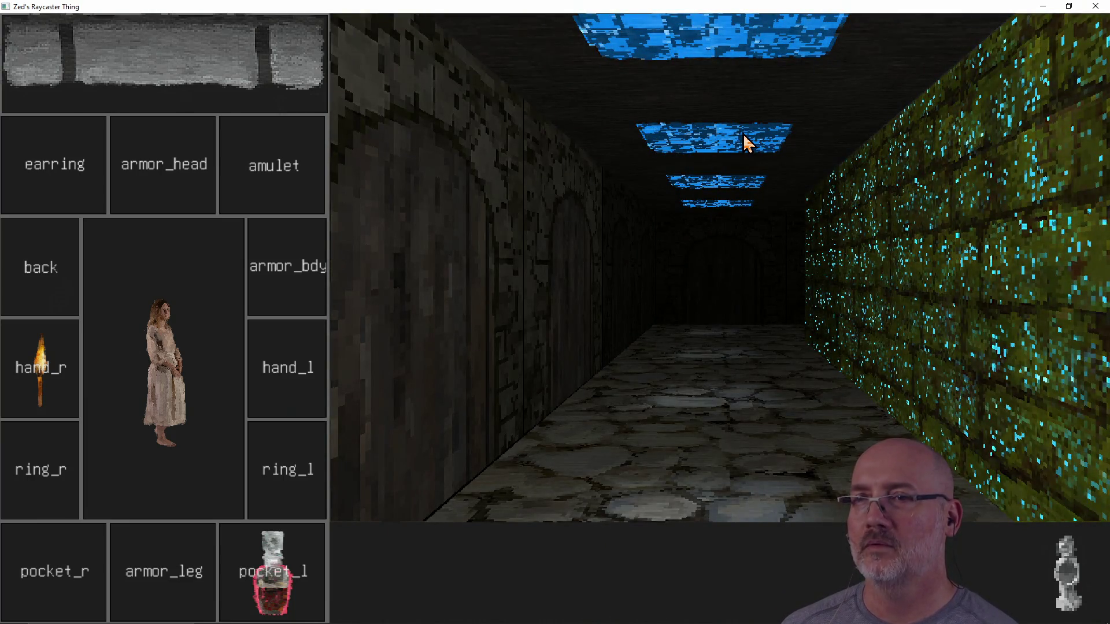
key("w")
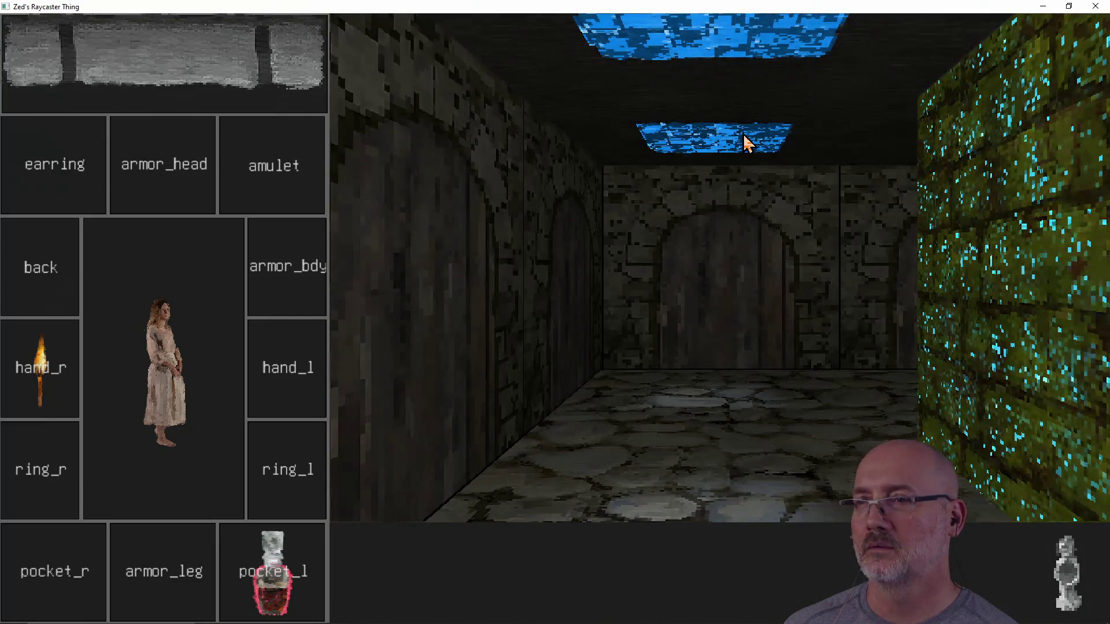
key("w")
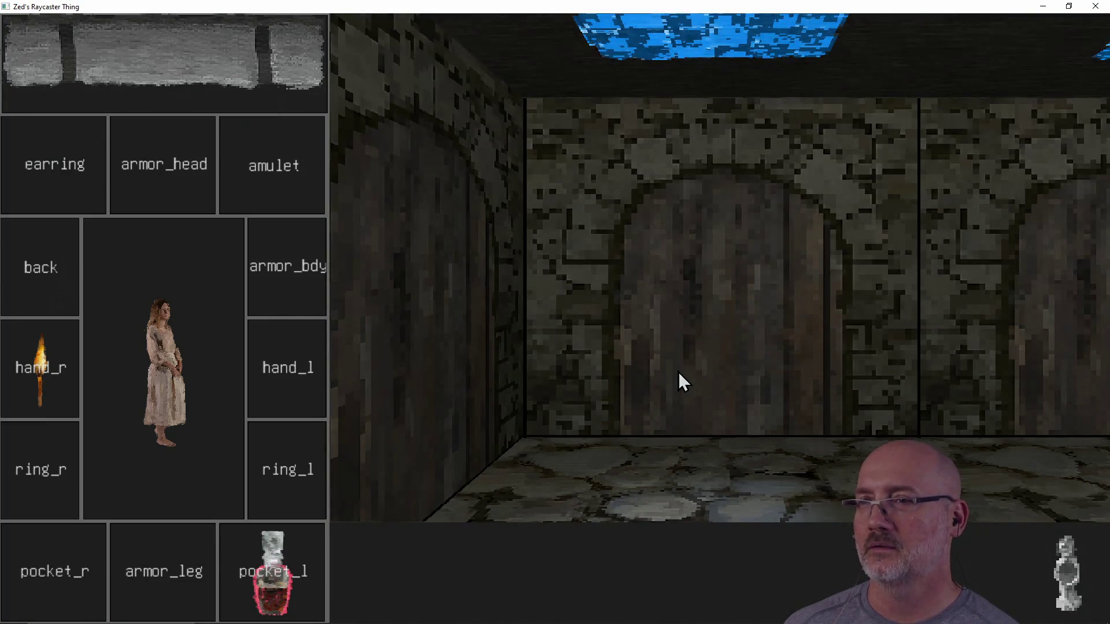
- Step back and forth in front of the arched door, glancing at the mossy wall
key("s")
key("w")
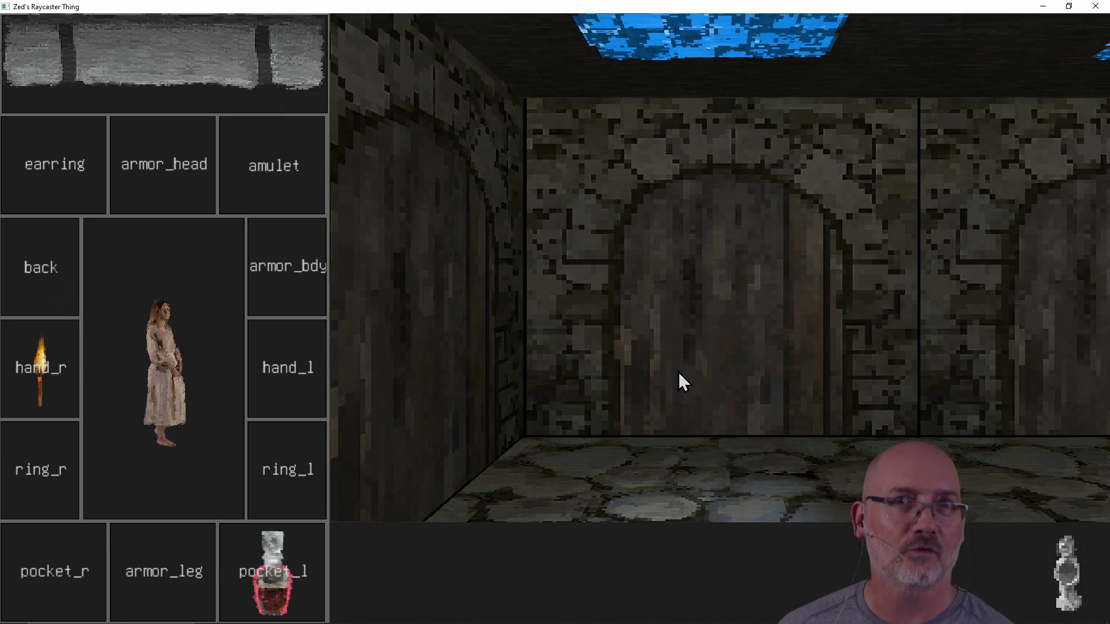
key("s")
key("w")
key("w")
key("s")
key("w")
key("s")
key("d")
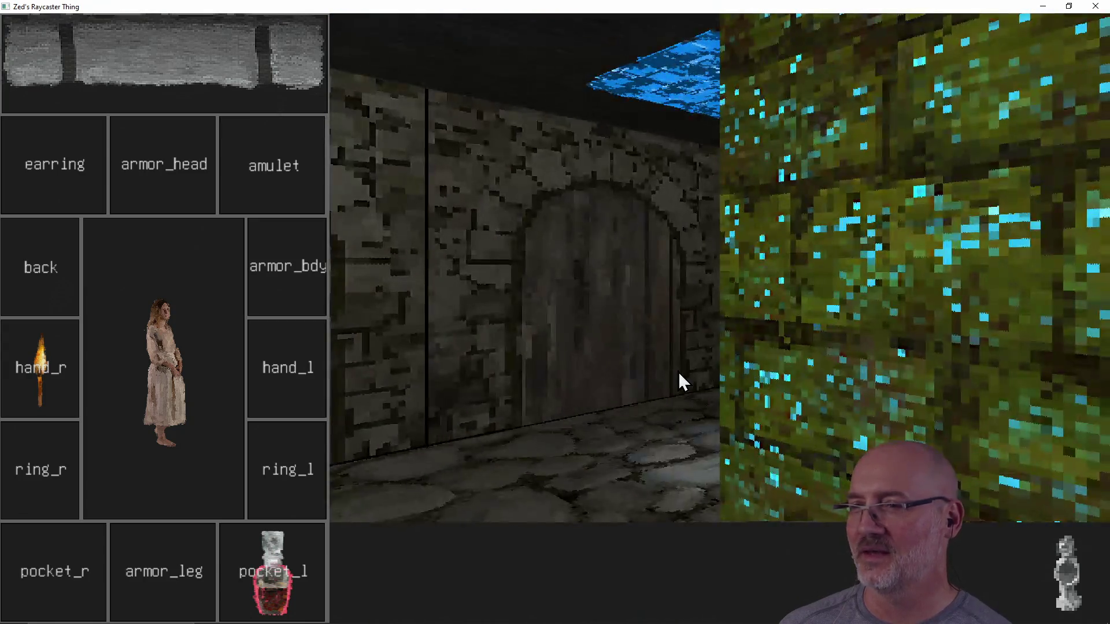
key("a")
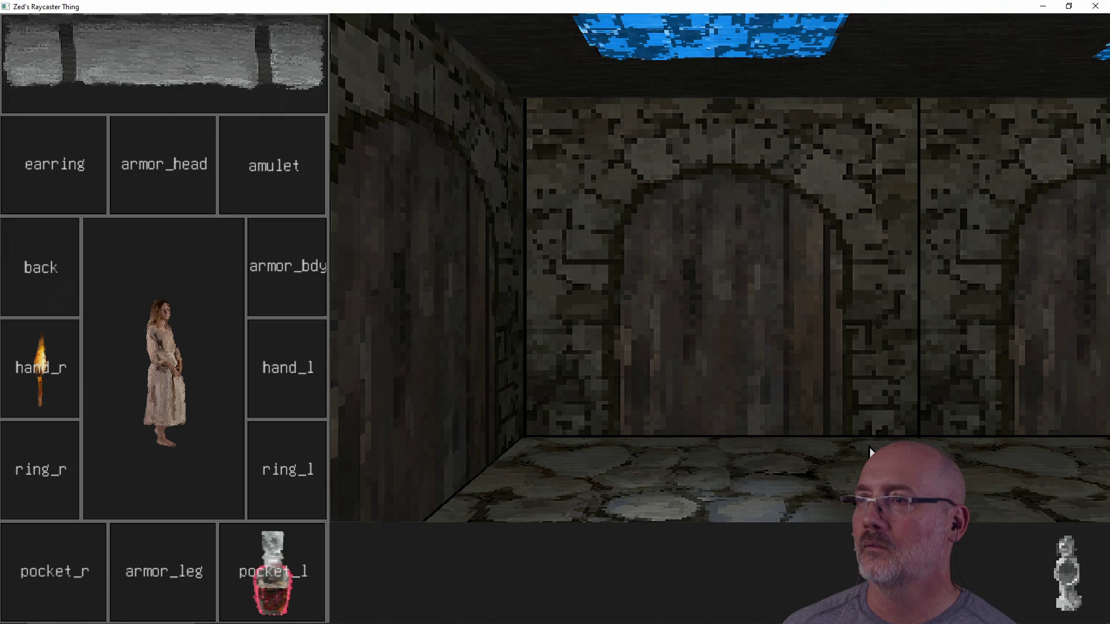
- Look up and down the corridor, then approach the arched door facing the spider's corridor
key("d")
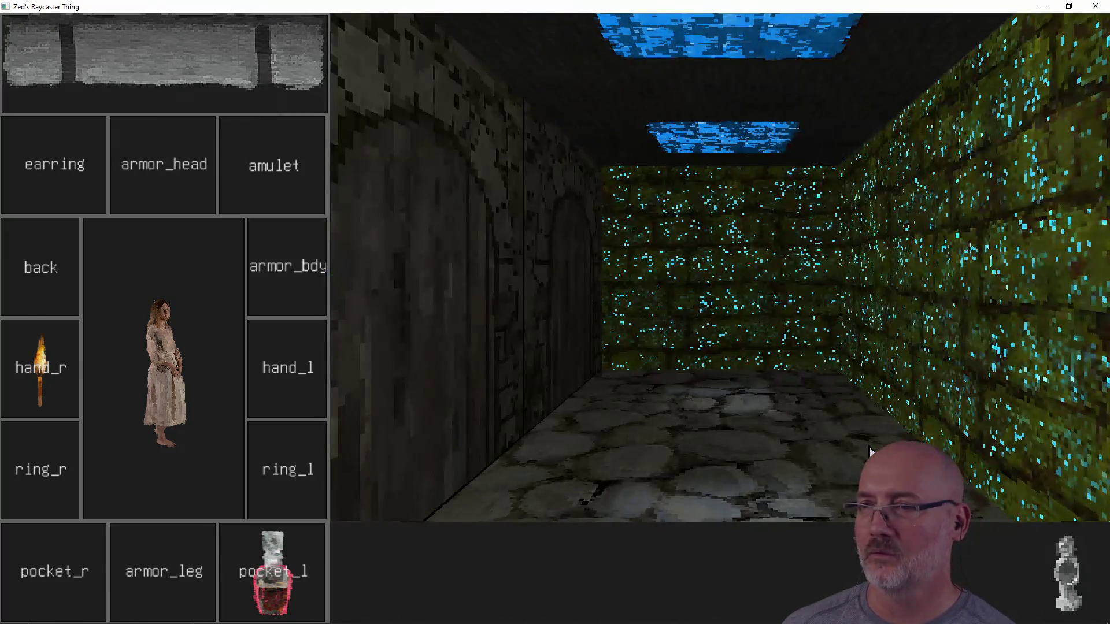
key("d")
key("a")
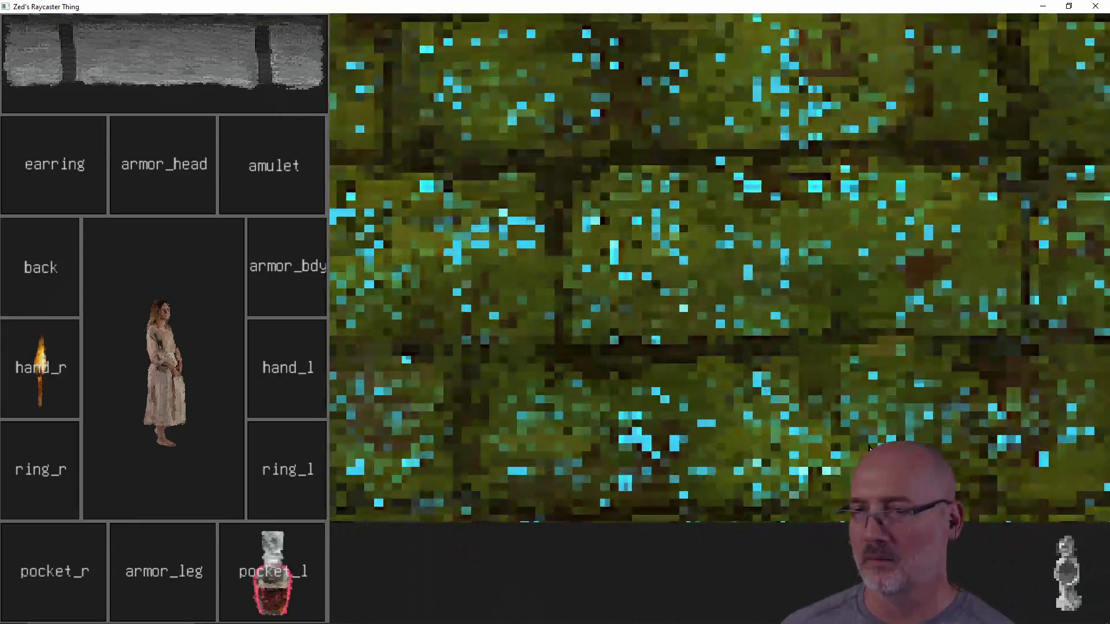
key("a")
key("w")
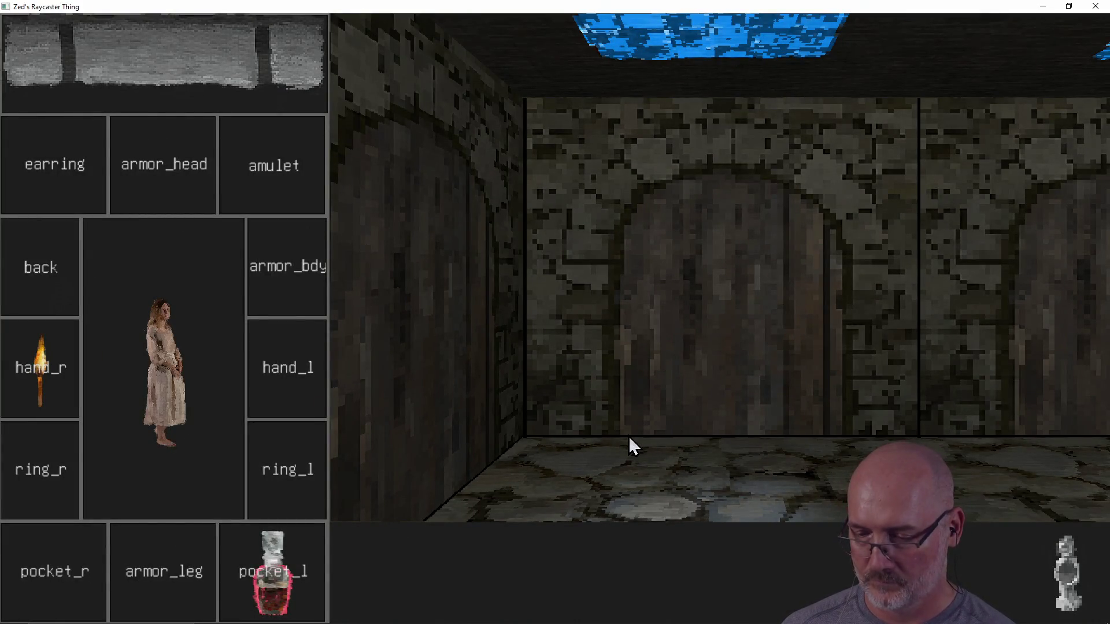
key("d")
key("a")
key("a")
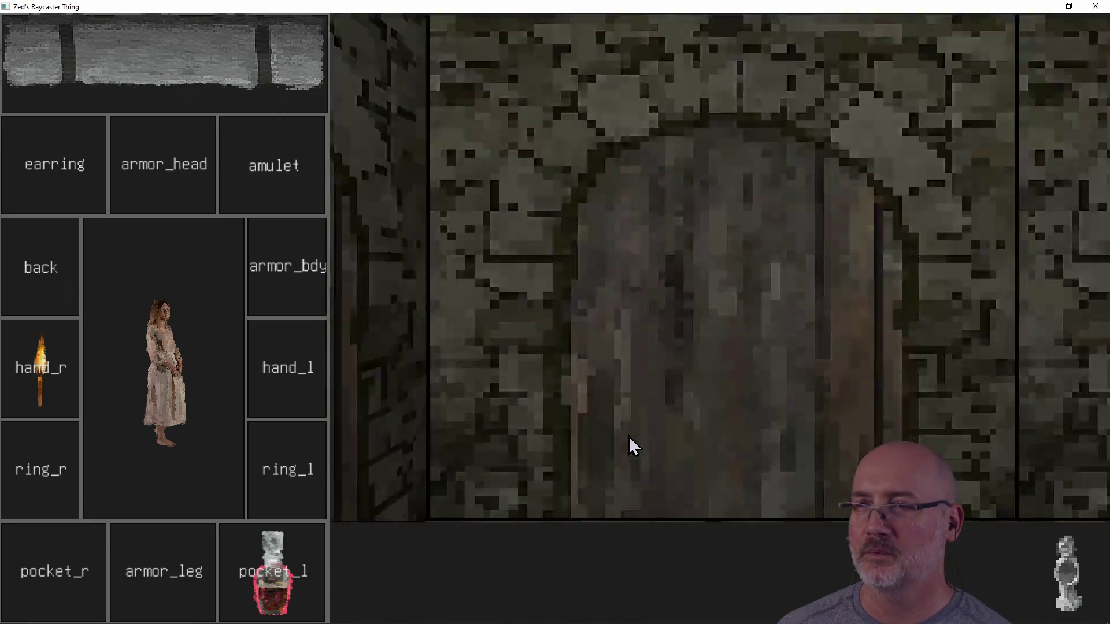
key("d")
key("a")
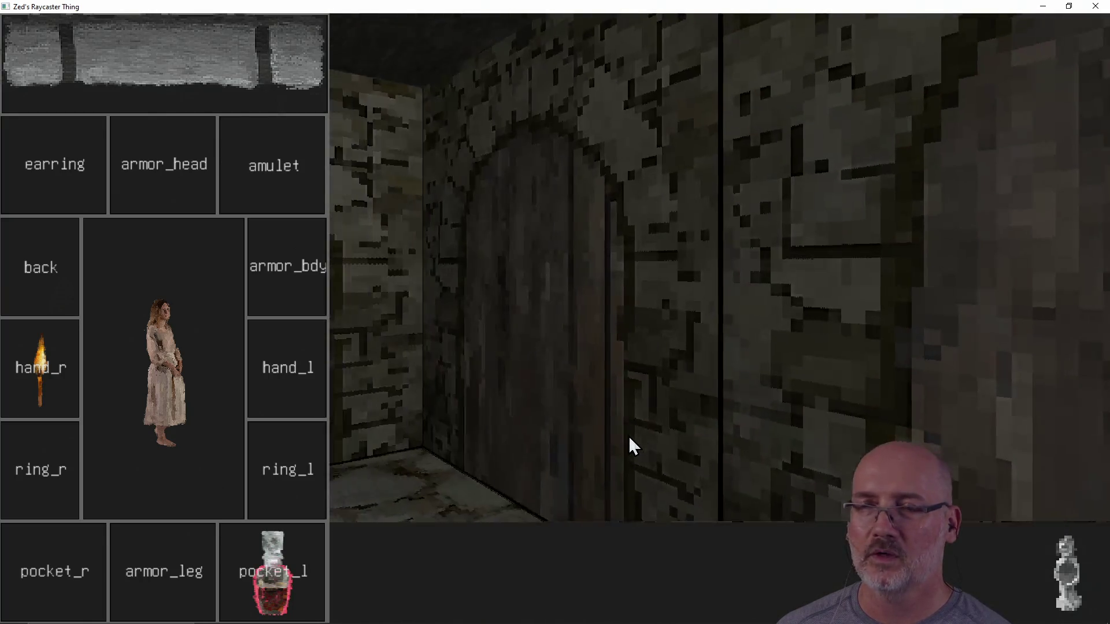
key("w")
key("w")
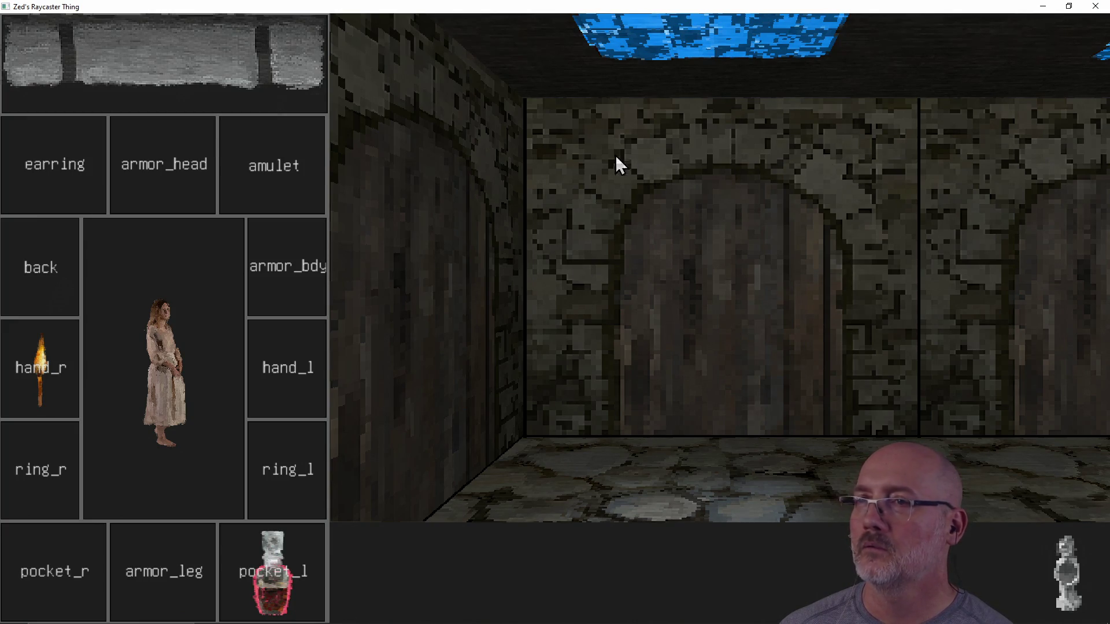
- Walk through the side door and back, ending facing the spider down the corridor
key("a")
key("w")
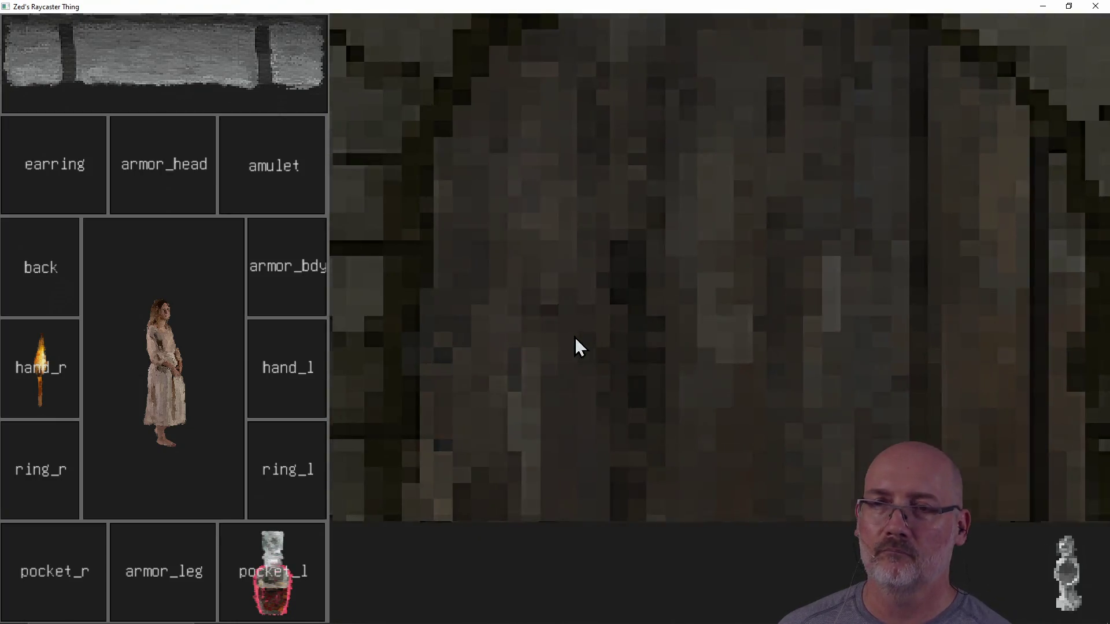
key("d")
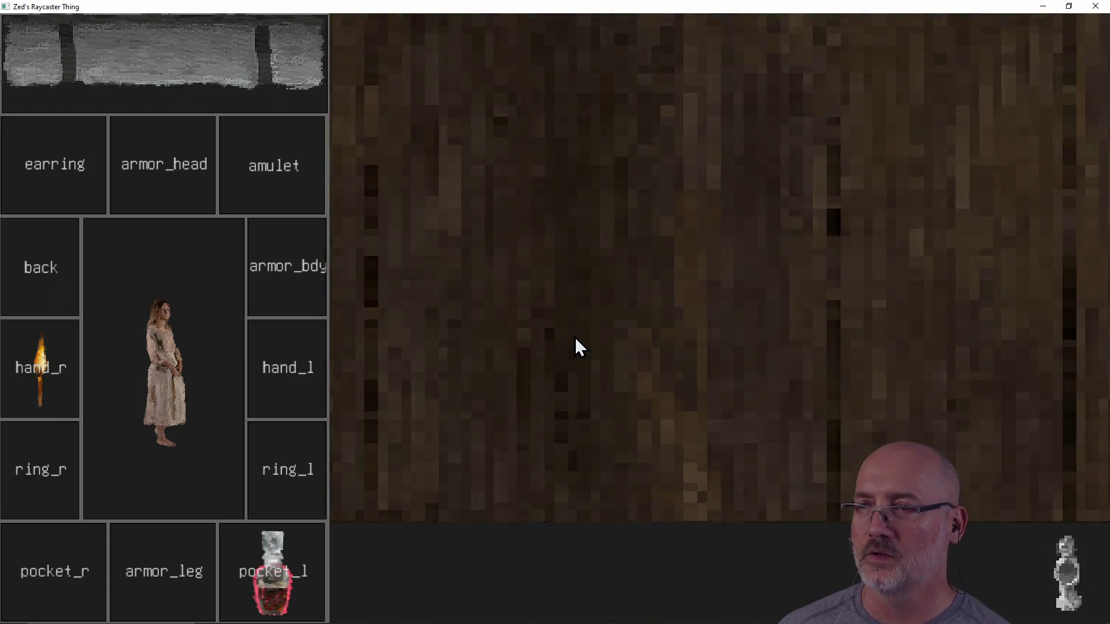
key("d")
key("w")
key("a")
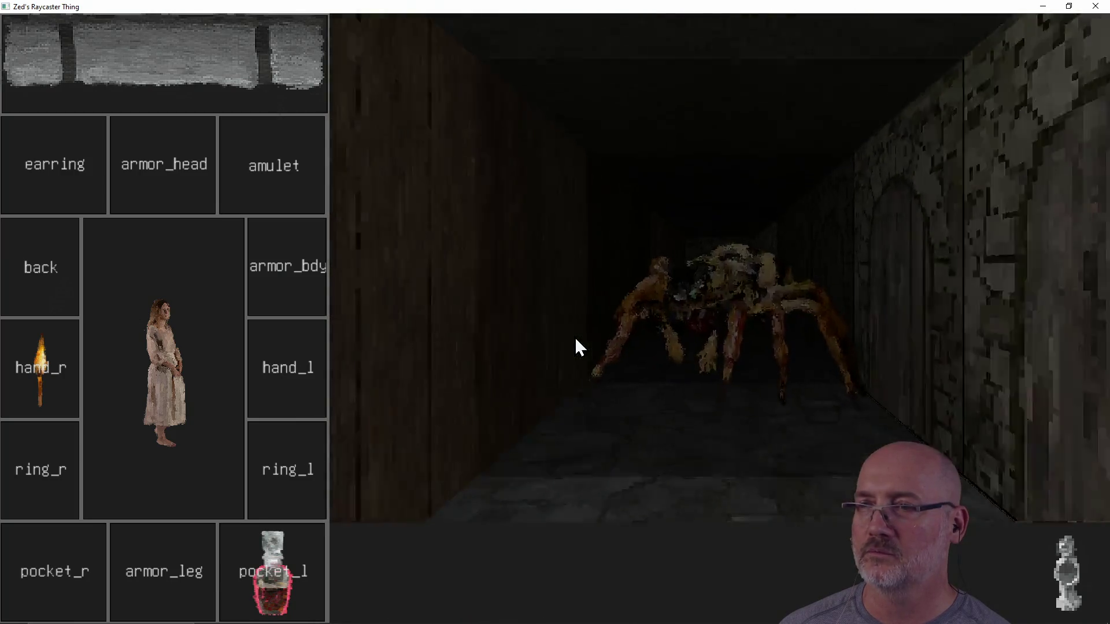
key("a")
key("d")
- Move the pocket-watch from the map panel to the bottom tray and cast lightning at the spider
left_click(180, 79)
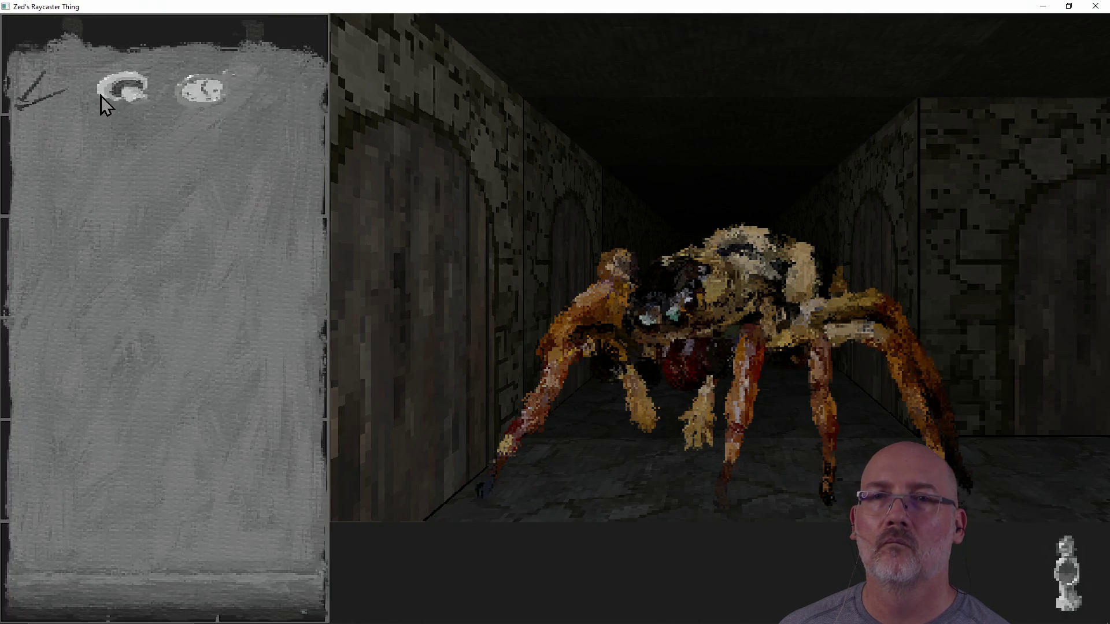
left_click(128, 93)
left_click(194, 95)
left_click(63, 422)
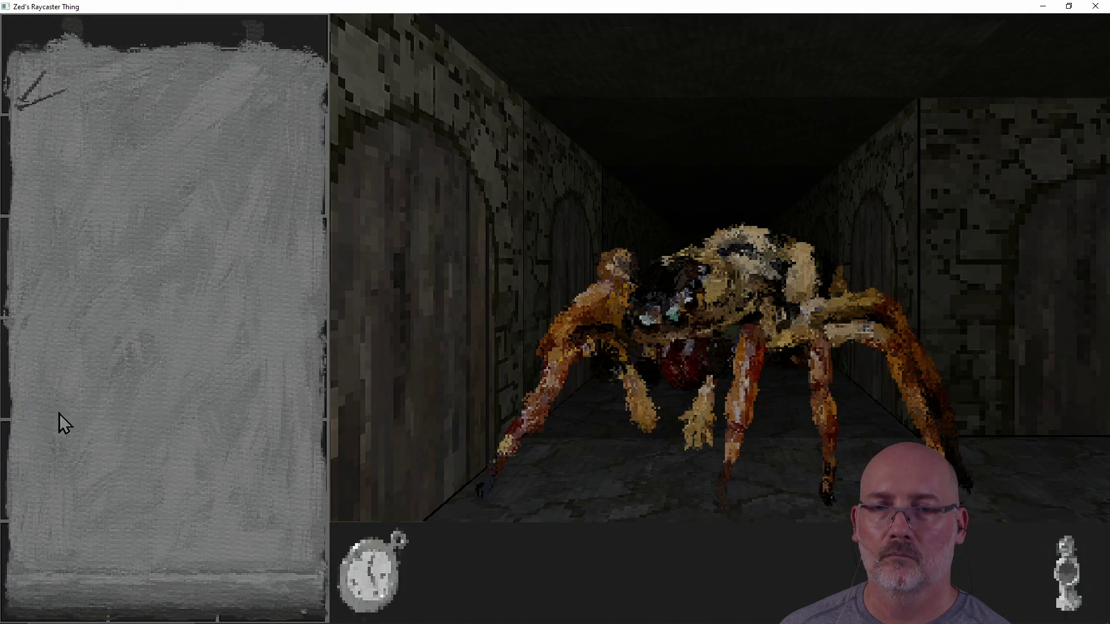
left_click(216, 598)
left_click(356, 581)
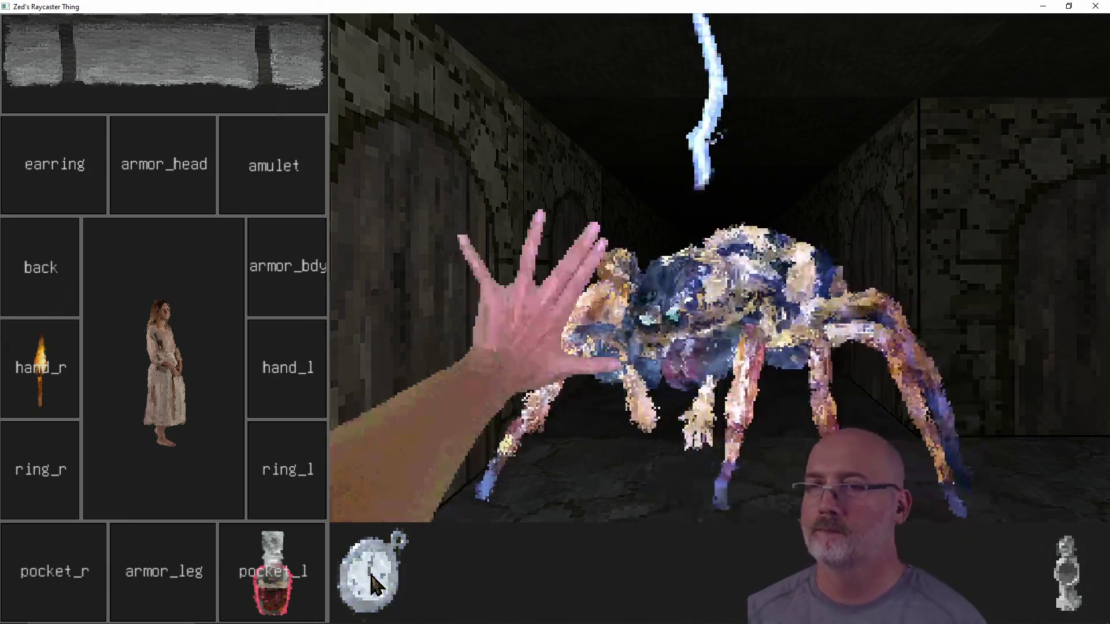
- Walk down the corridor past the skull and up to the end door
key("w")
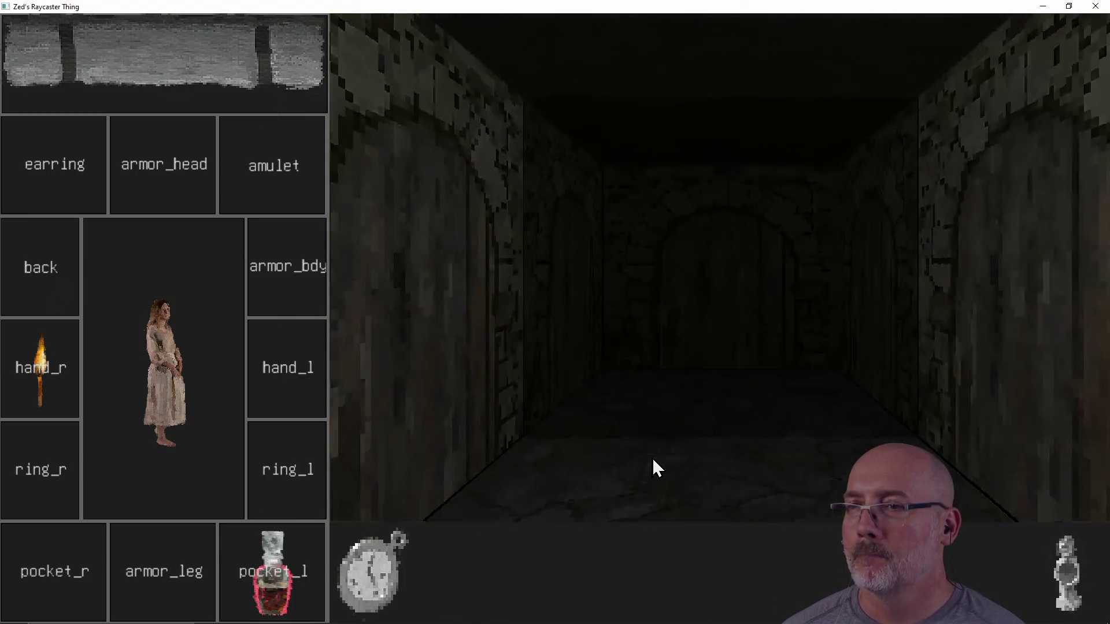
key("w")
key("a")
key("a")
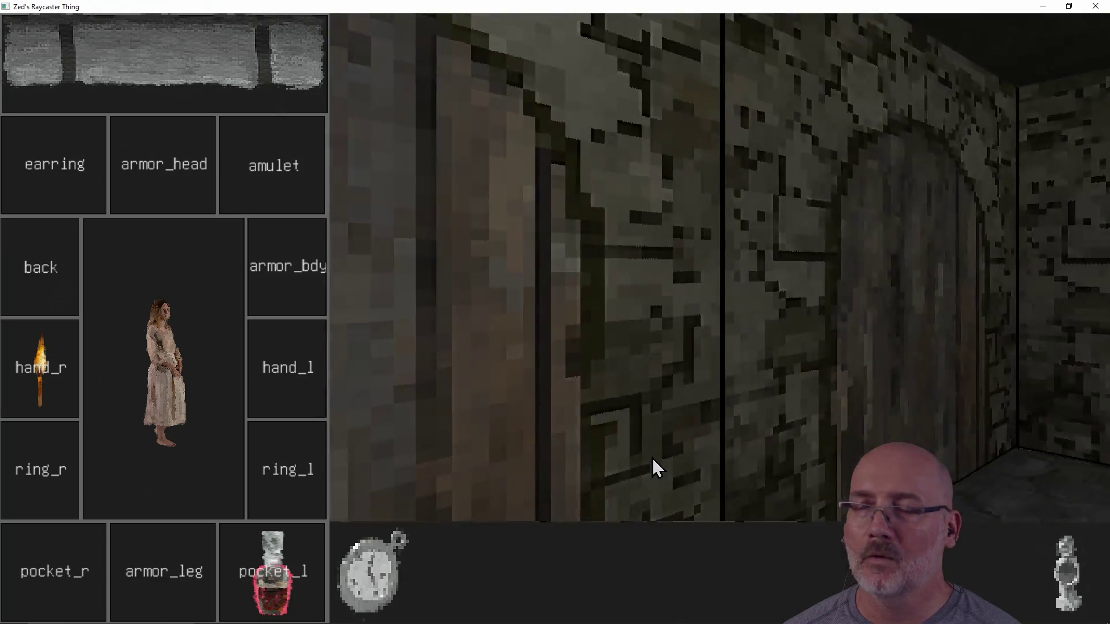
key("w")
key("w")
key("w")
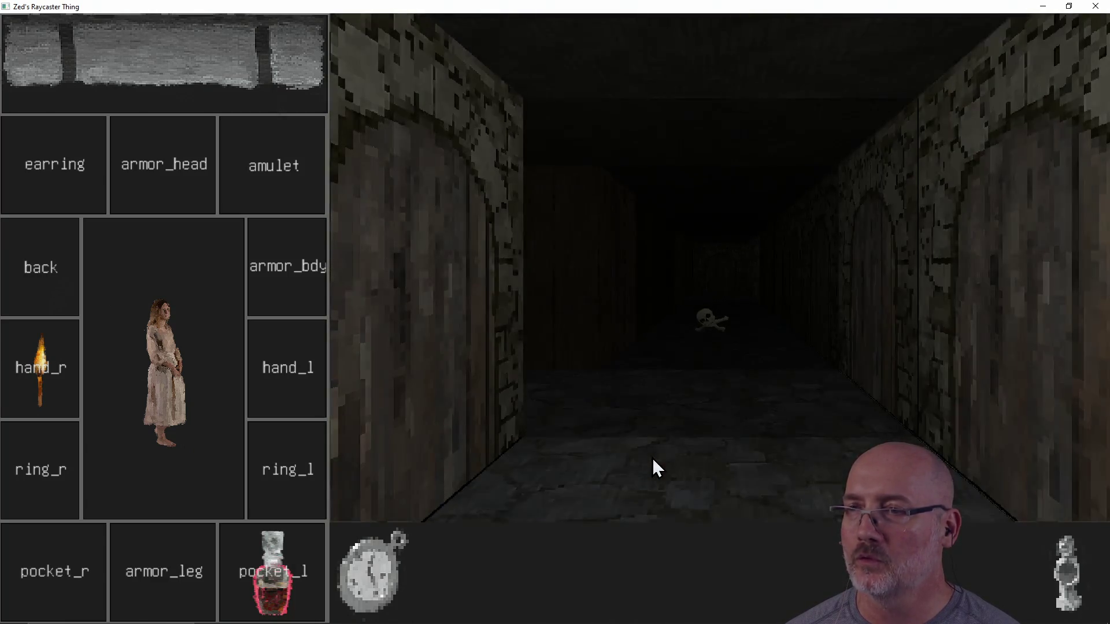
key("w")
key("w")
key("w")
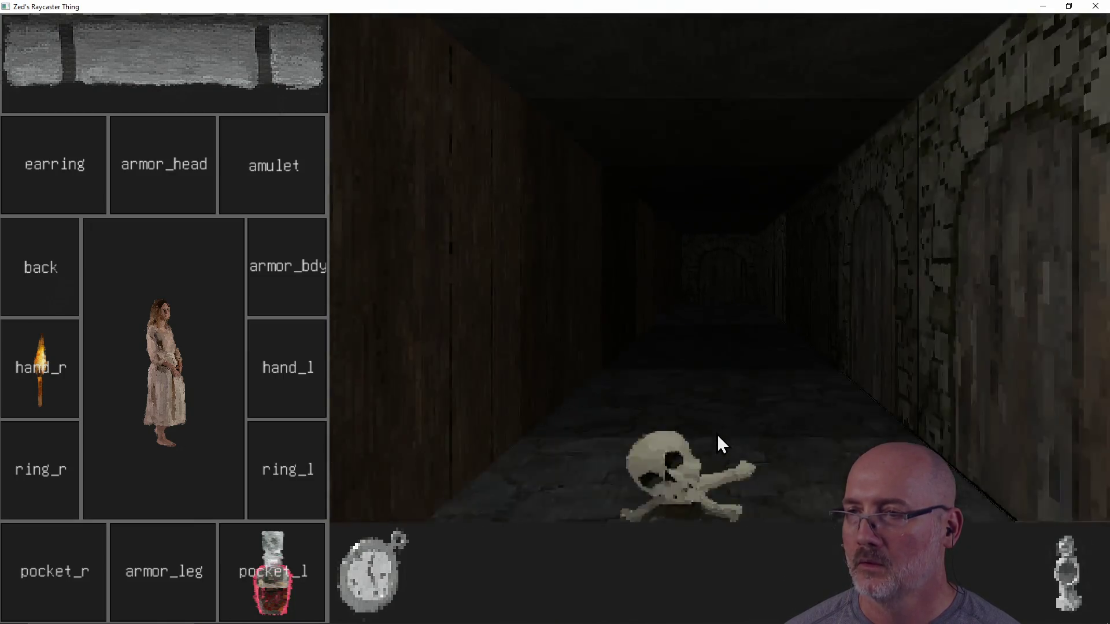
key("s")
key("w")
key("s")
key("w")
key("s")
key("w")
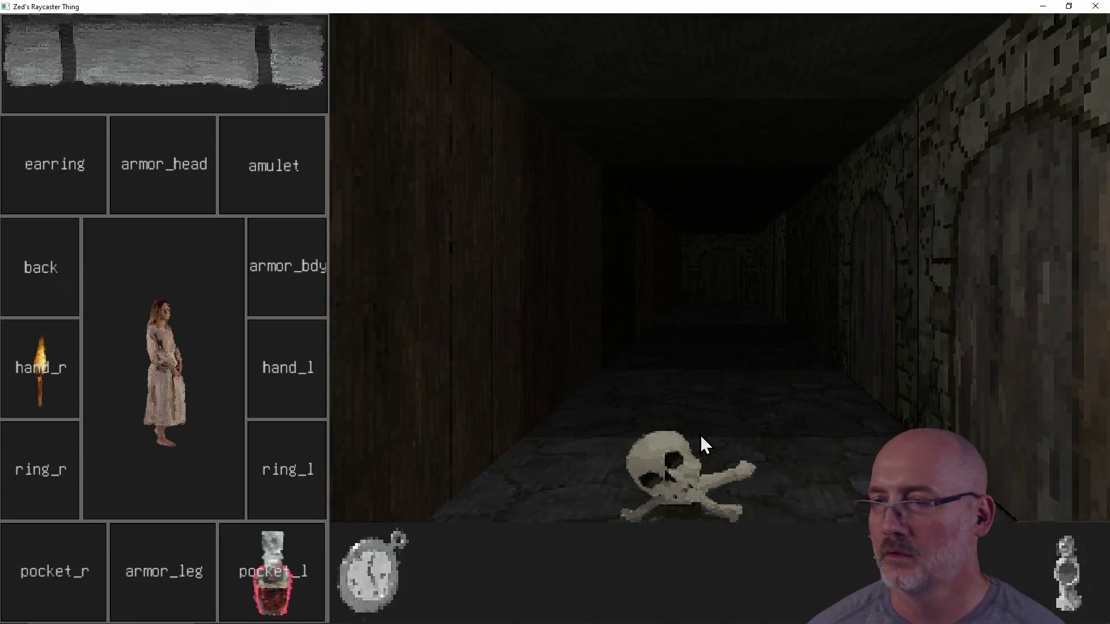
key("s")
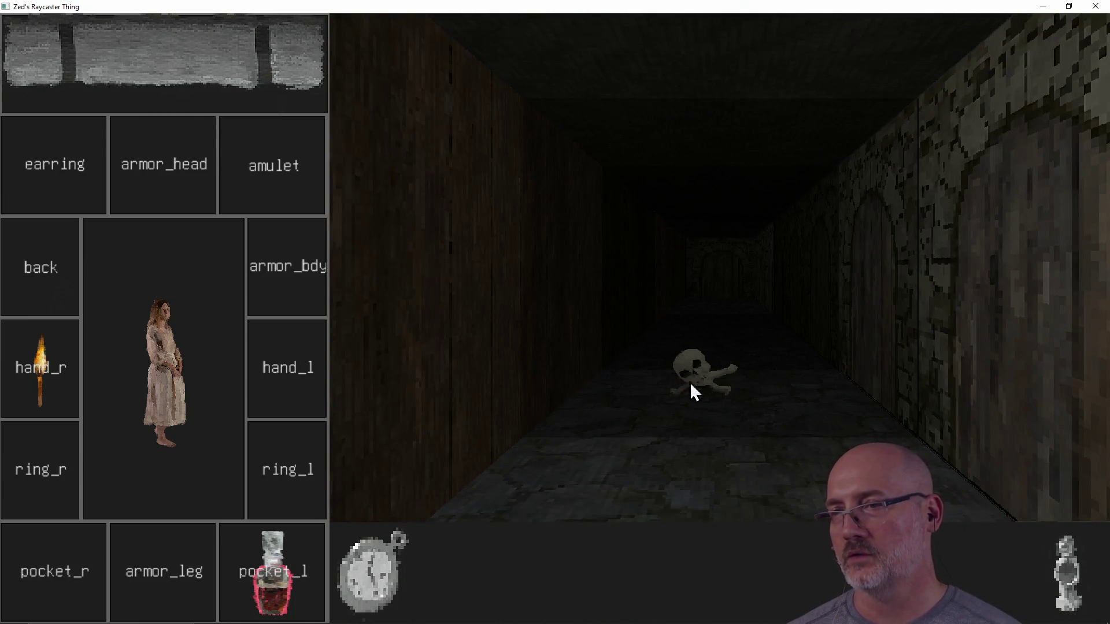
key("w")
key("s")
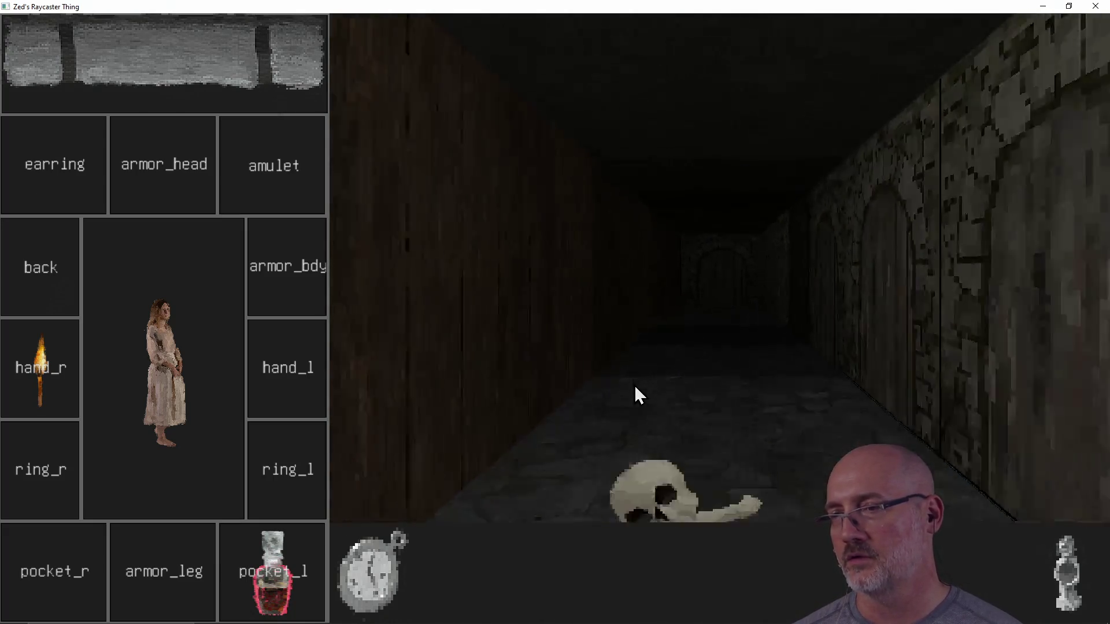
key("w")
key("s")
key("w")
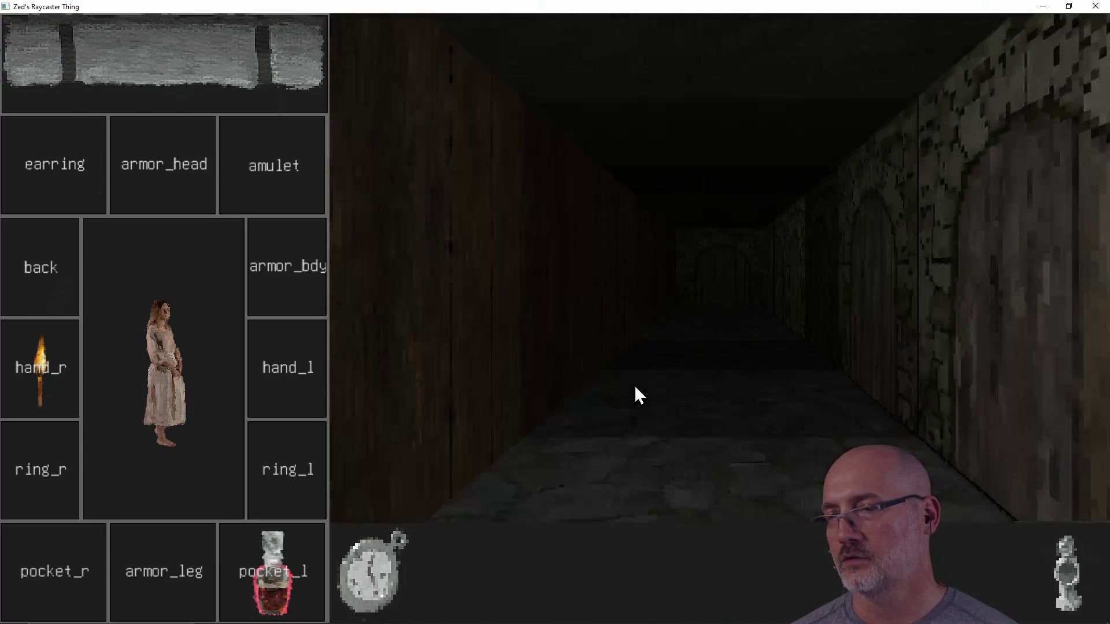
key("w")
key("s")
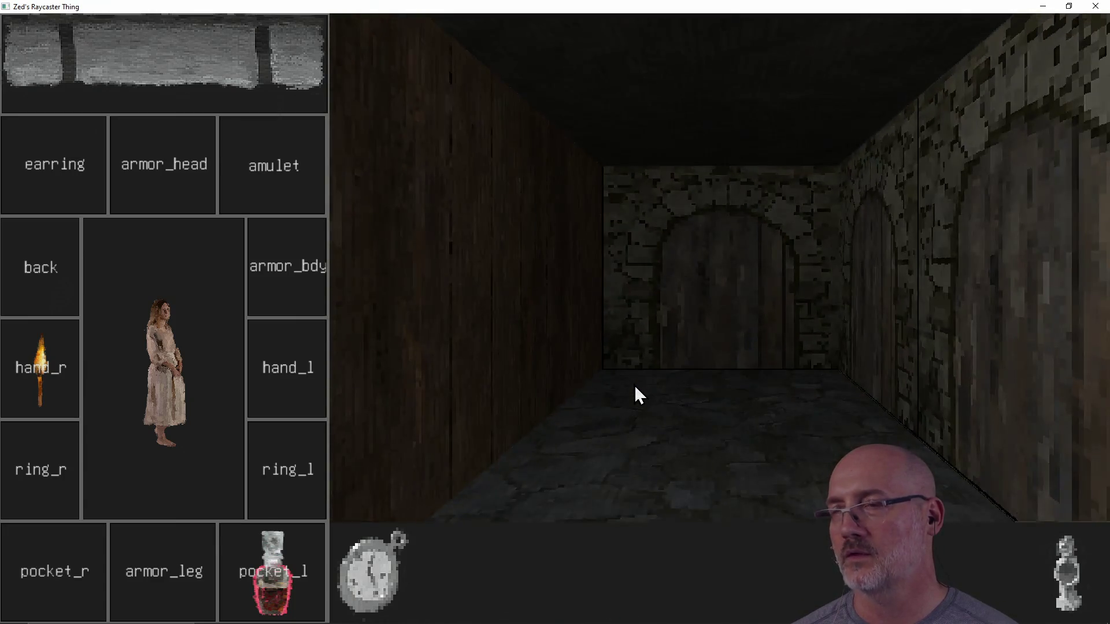
key("w")
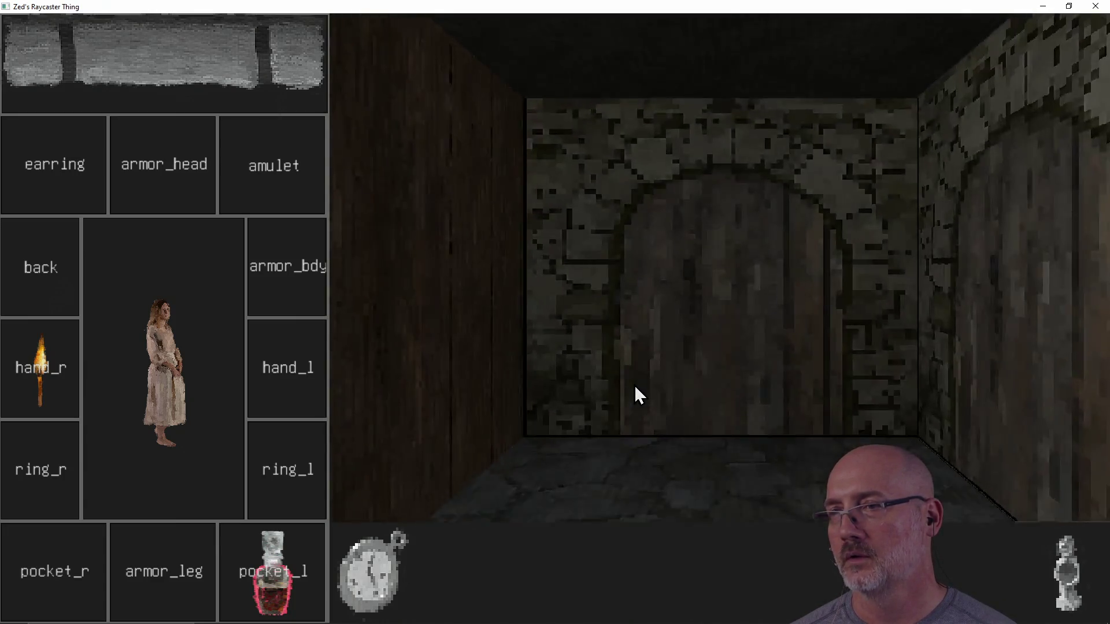
- Inspect the side wall and side door, then return past the skull until the end door fills the view
key("s")
key("w")
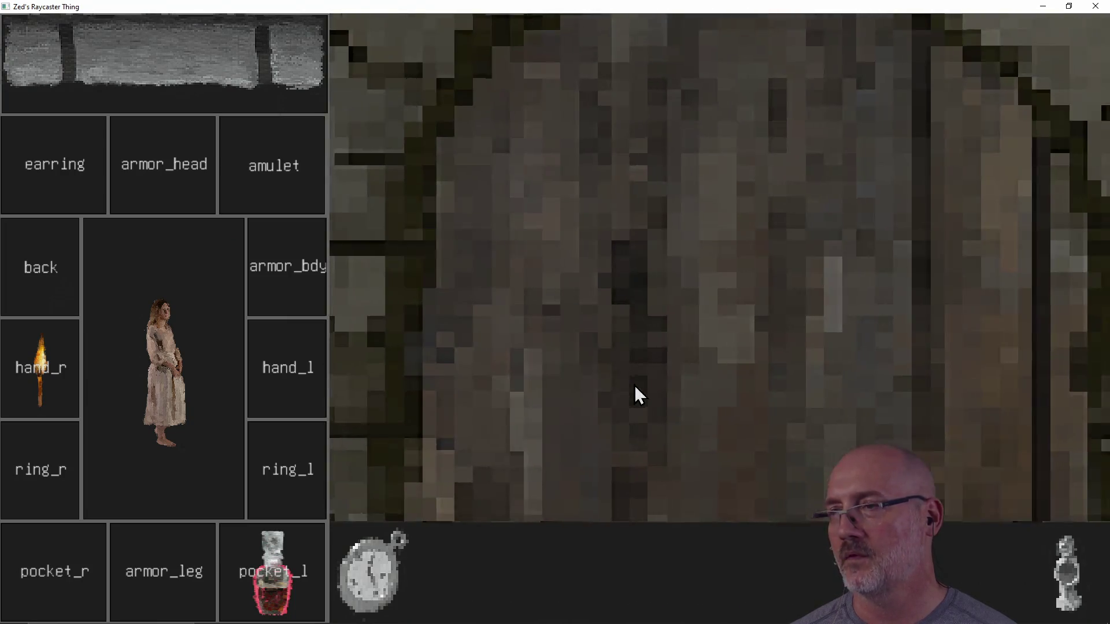
key("d")
key("a")
key("d")
key("w")
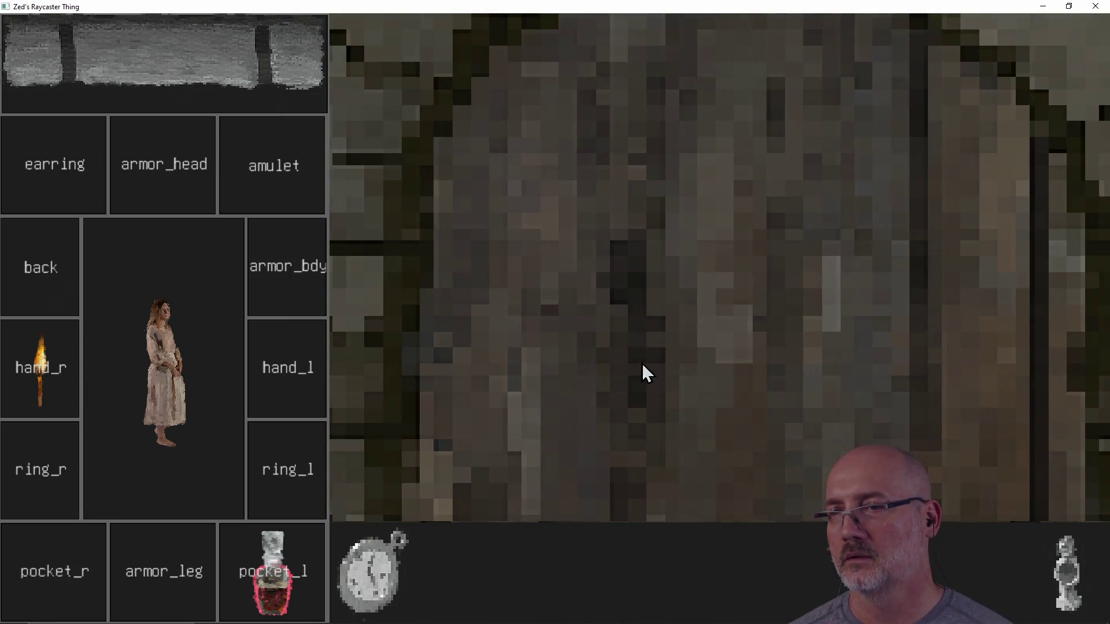
key("a")
key("w")
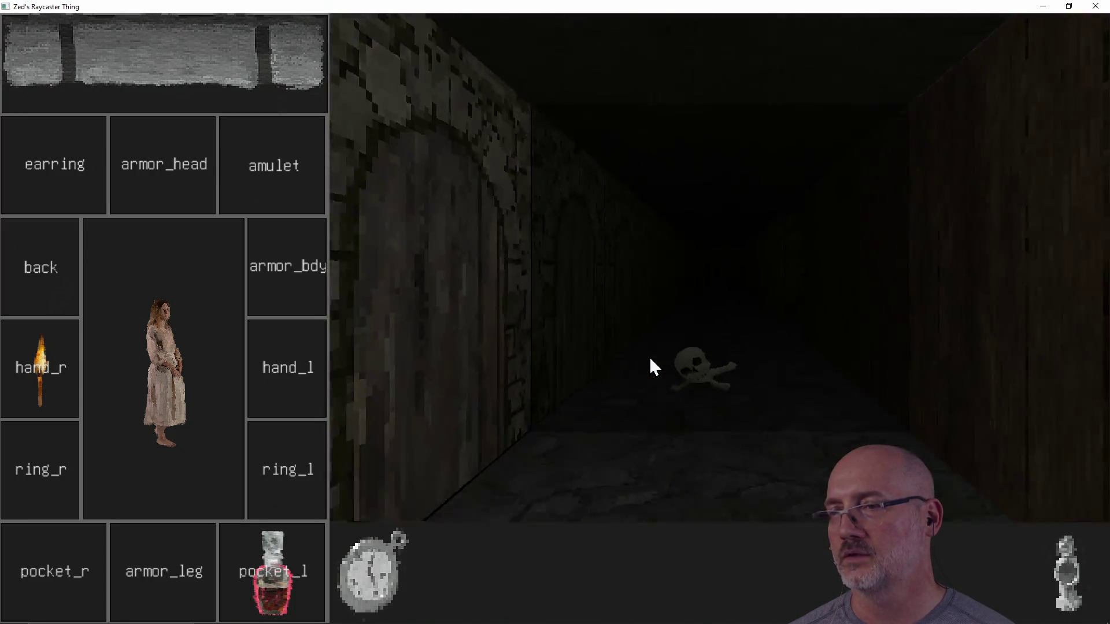
key("w")
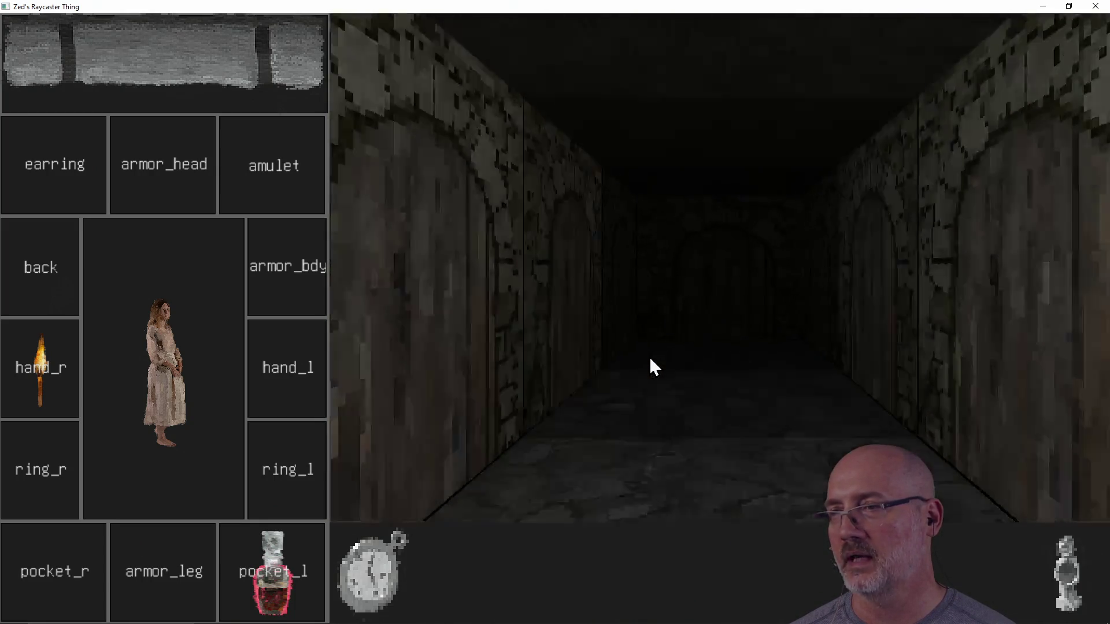
key("d")
key("d")
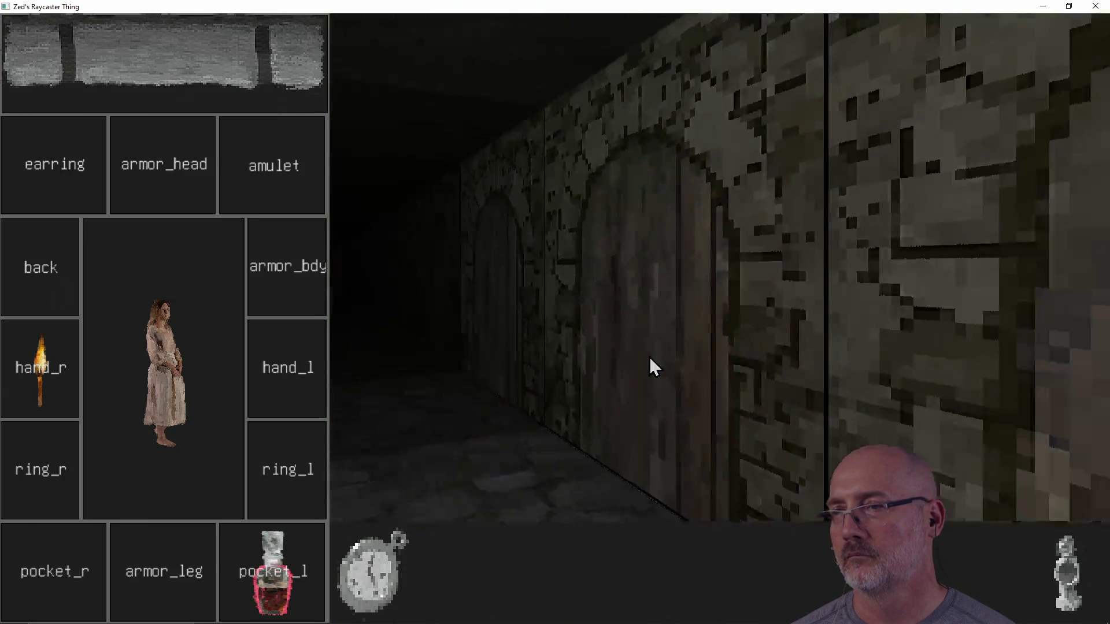
key("w")
key("d")
key("a")
key("d")
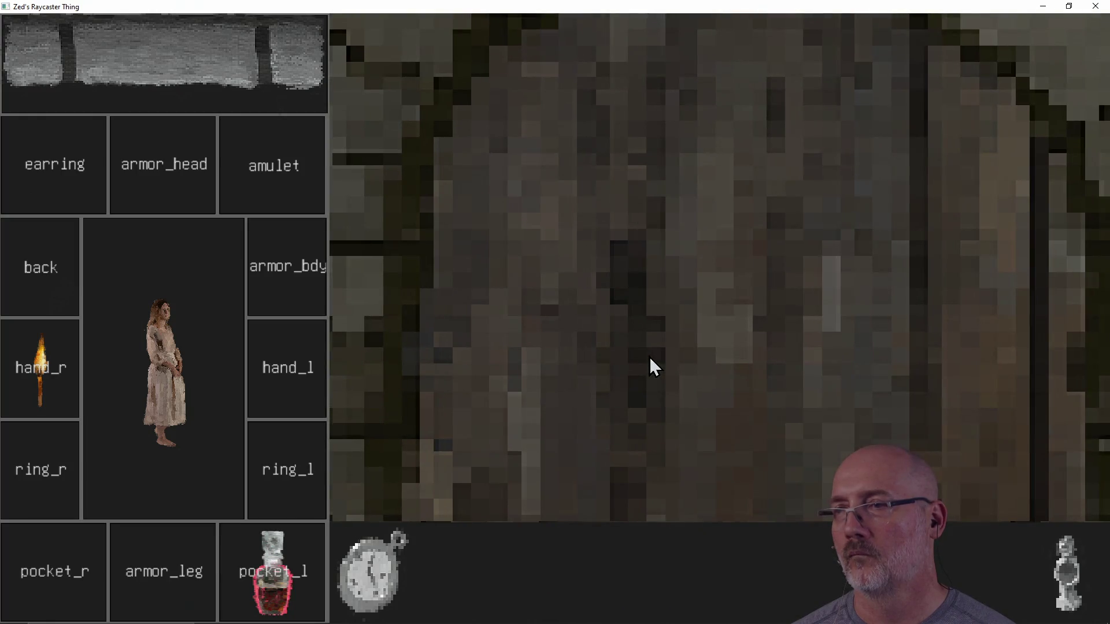
key("a")
key("w")
key("w")
key("w")
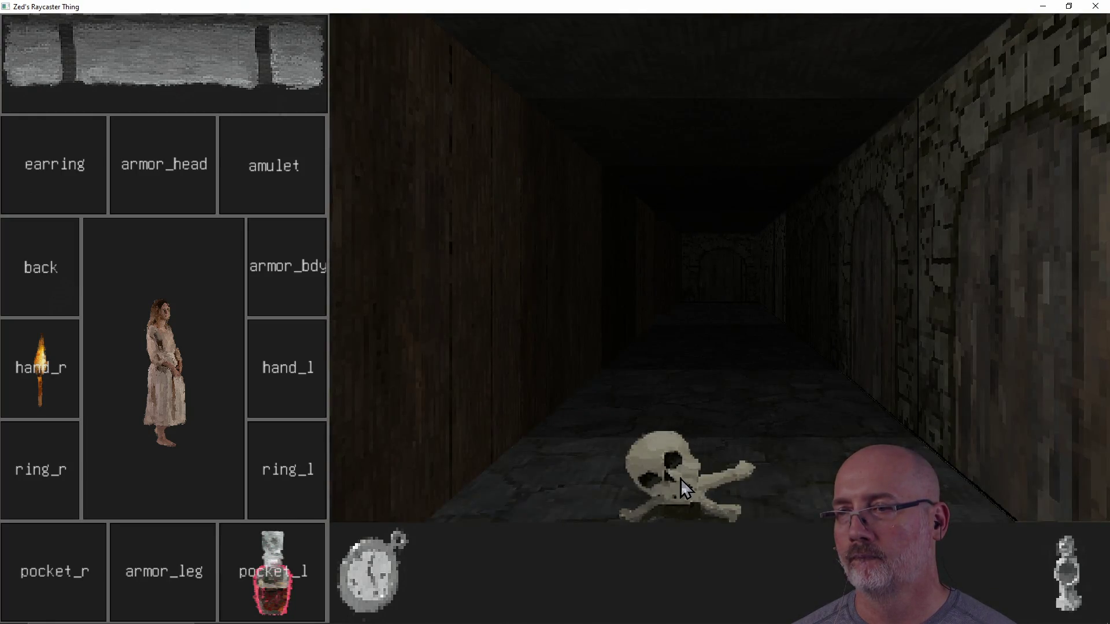
key("w")
key("w")
key("d")
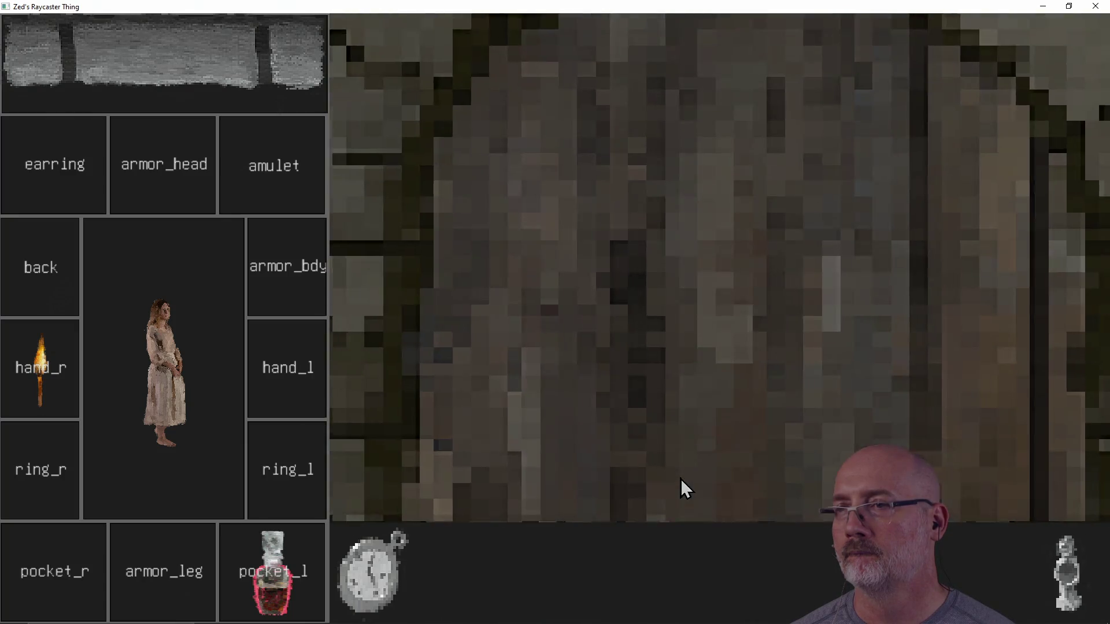
key("a")
key("w")
key("w")
key("w")
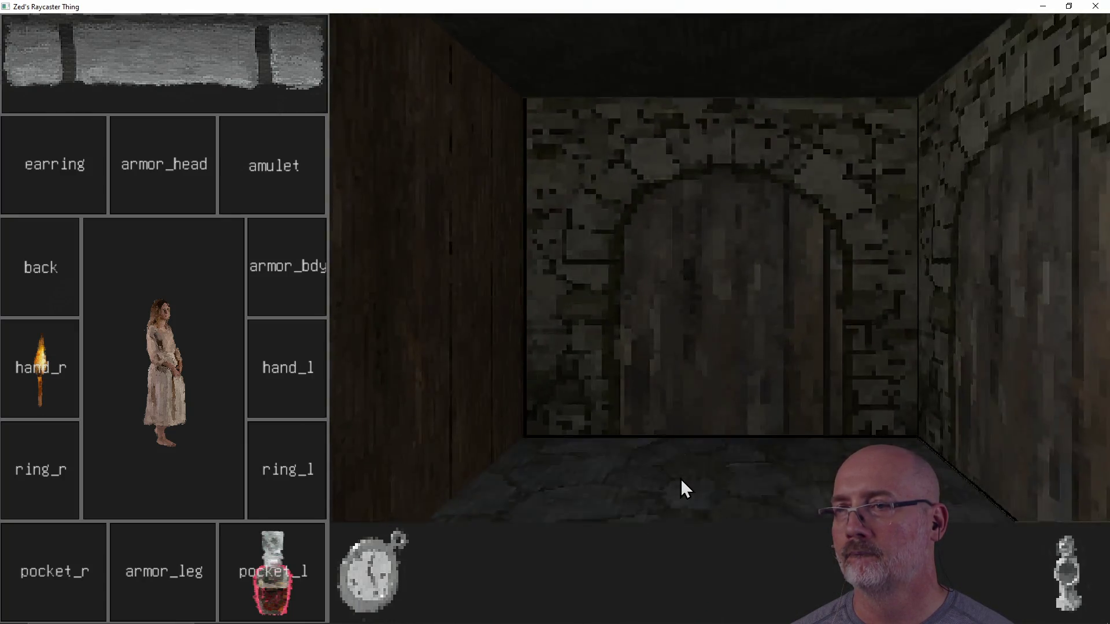
- Pick up the potion into an inventory pocket, glance at the arched door, and quit the game
key("a")
key("a")
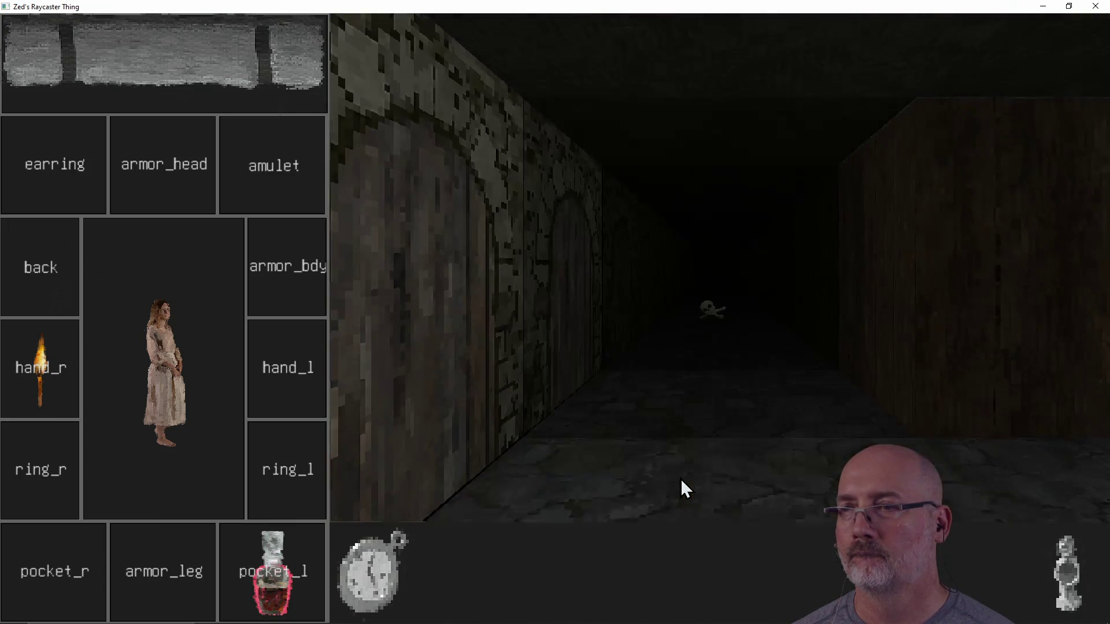
key("w")
key("a")
key("a")
key("w")
mouse_move(684, 487)
left_mouse_down()
mouse_move(249, 552)
mouse_move(67, 599)
left_mouse_up()
key("a")
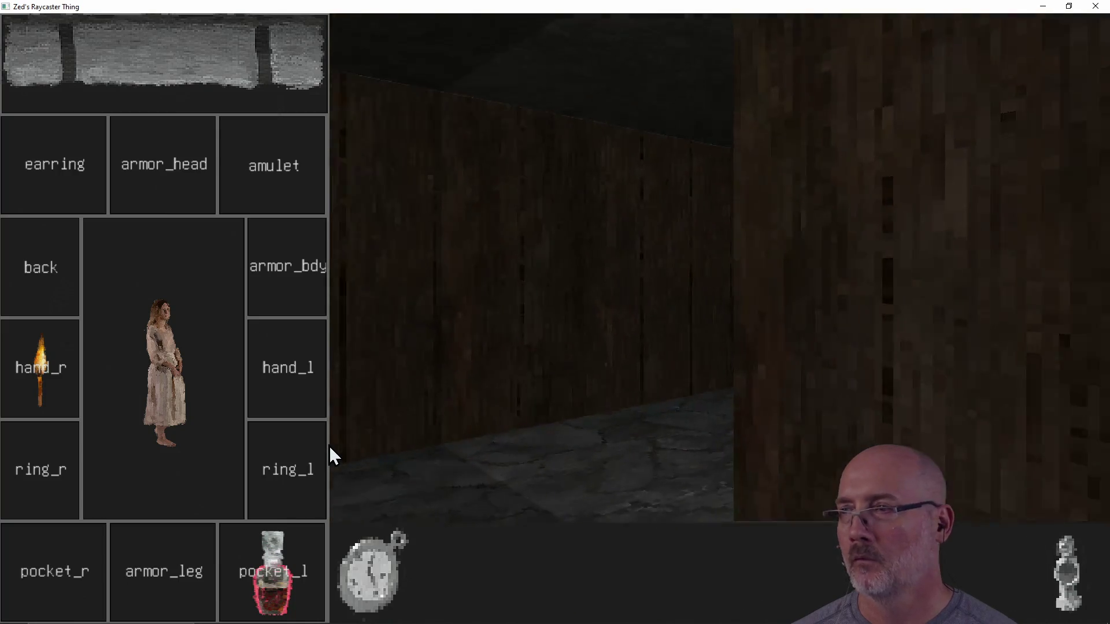
key("d")
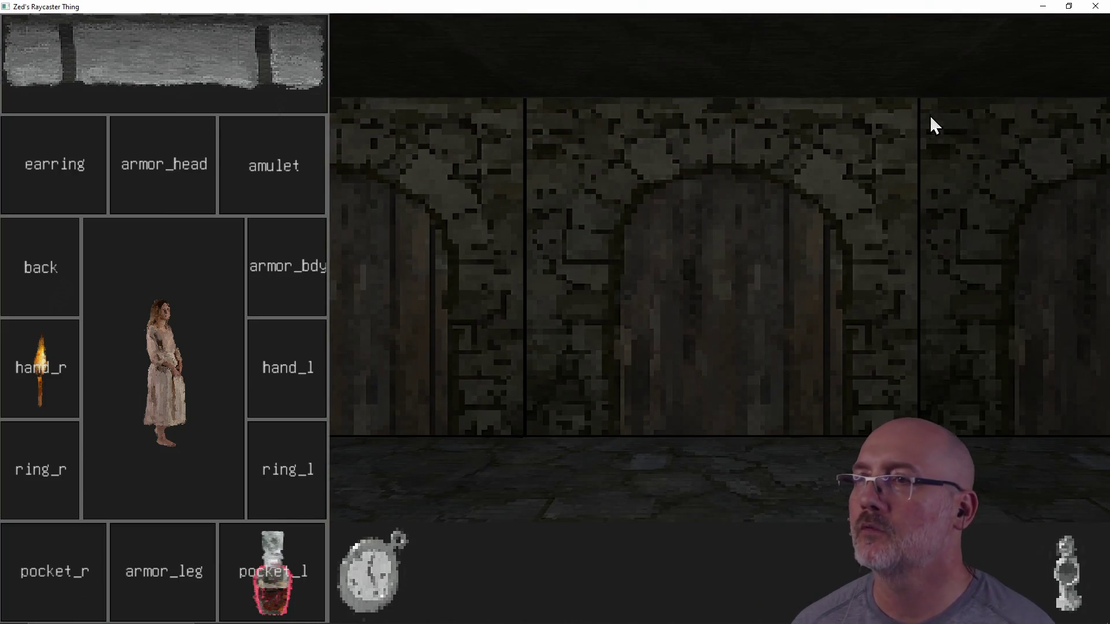
left_click(1096, 7)
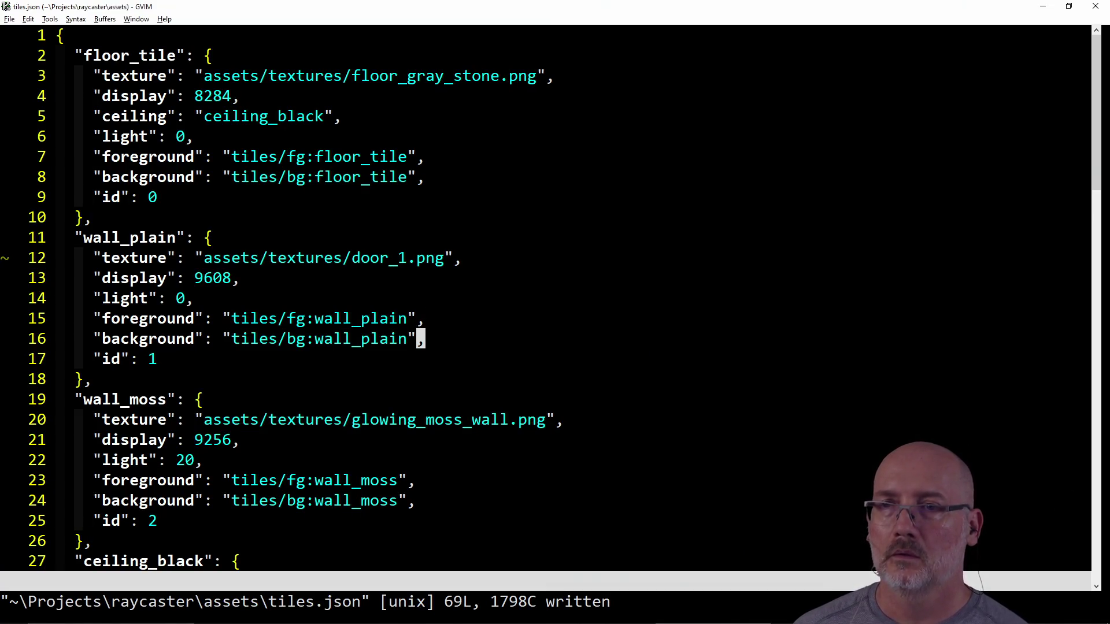
- Undo the texture change back to wall_plain.png, save, and yank the wall_plain entry
type("u:w")
key("Return")
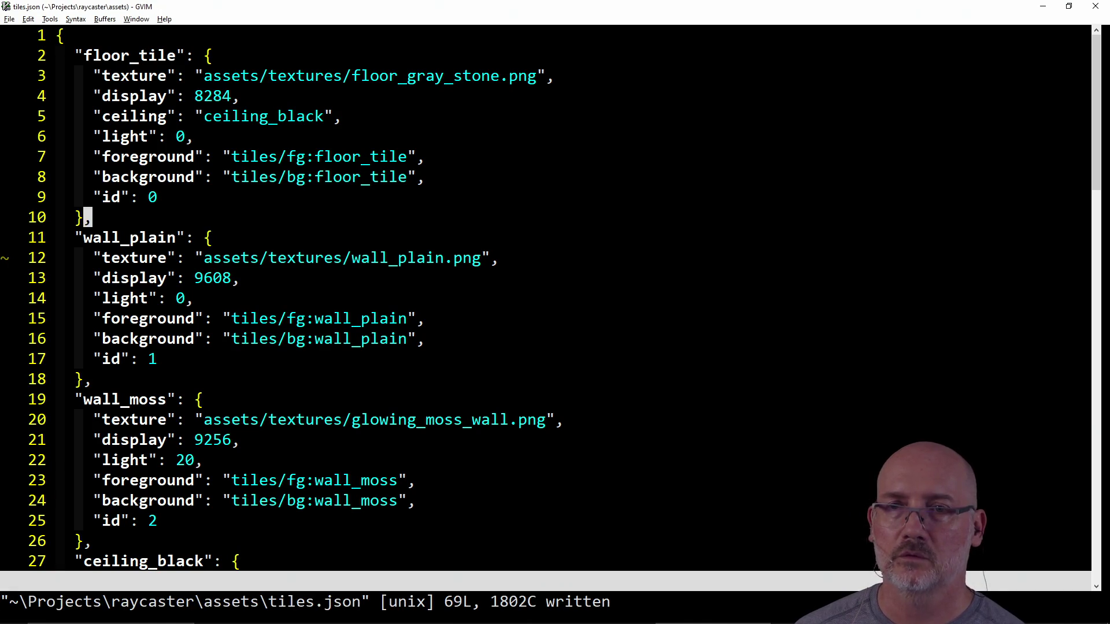
key("V")
key("j")
key("j")
key("j")
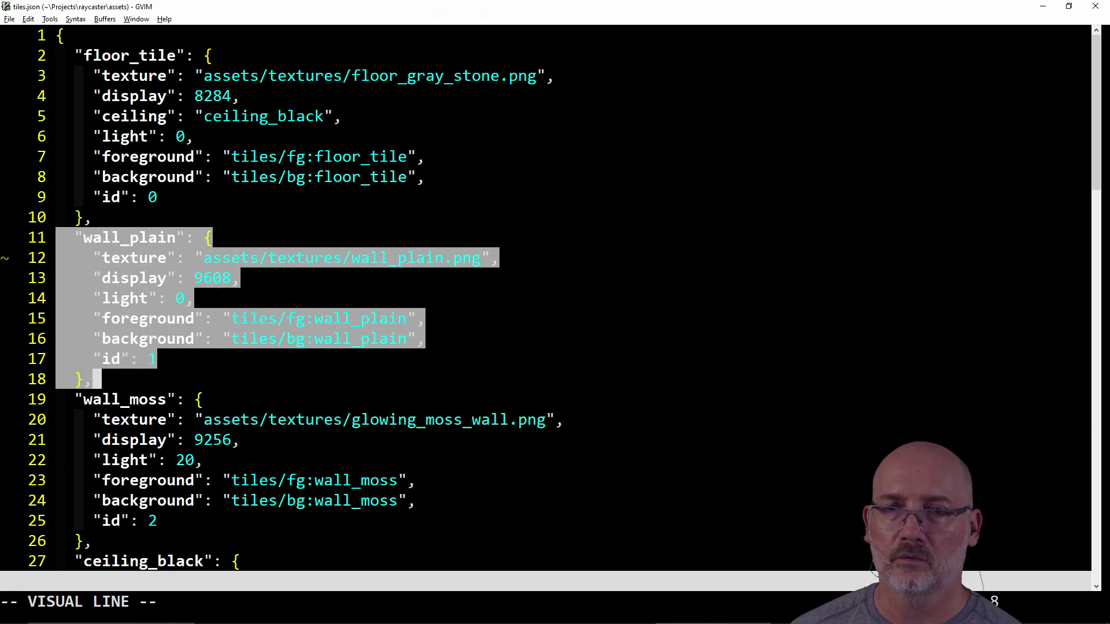
key("y")
key("G")
- Paste the copy at the end, rename it door_plain, and set its texture to door_1.png
type("pk")
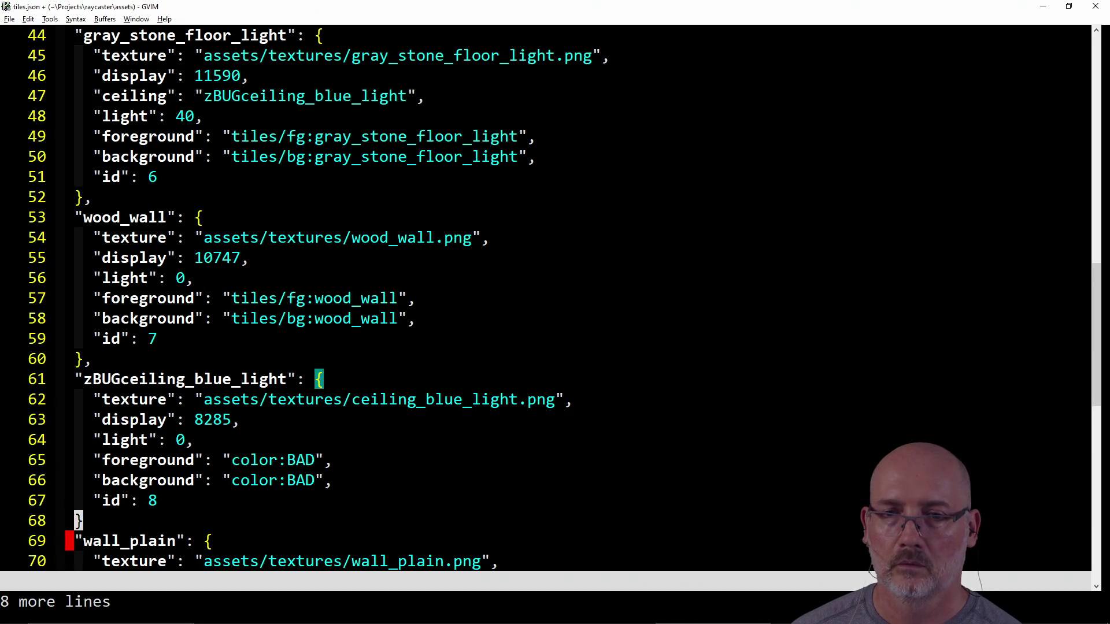
type("A,")
key("Escape")
type("wd")
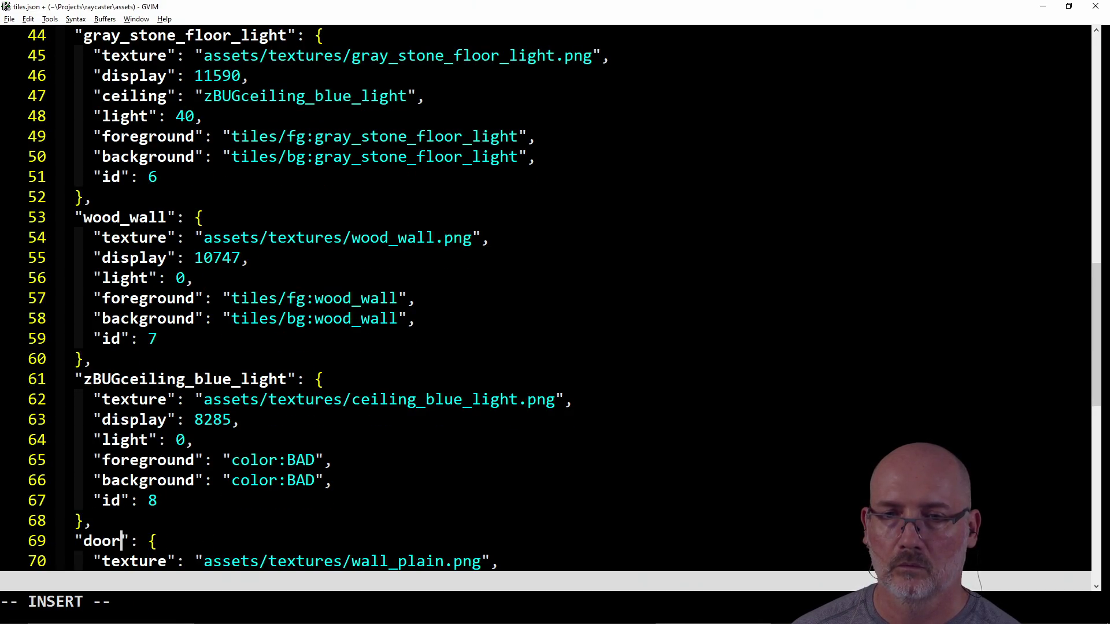
key("Escape")
key("j")
key("j")
key("j")
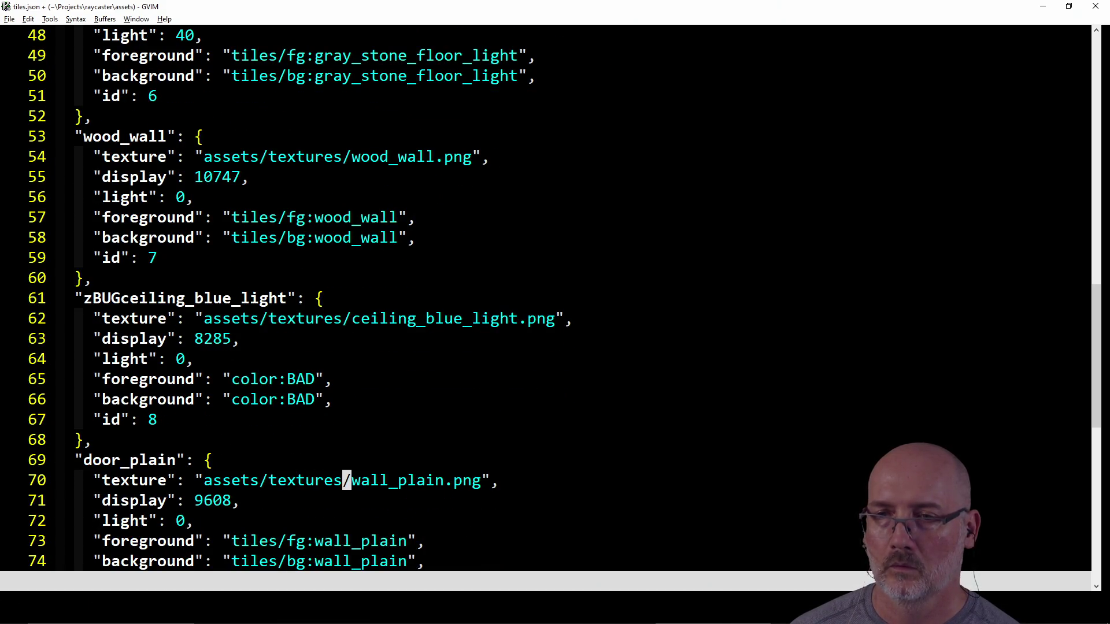
type("wdo1")
key("Escape")
- Set the door_plain tile's id to 9, revert the foreground edit, and save tiles.json
key("j")
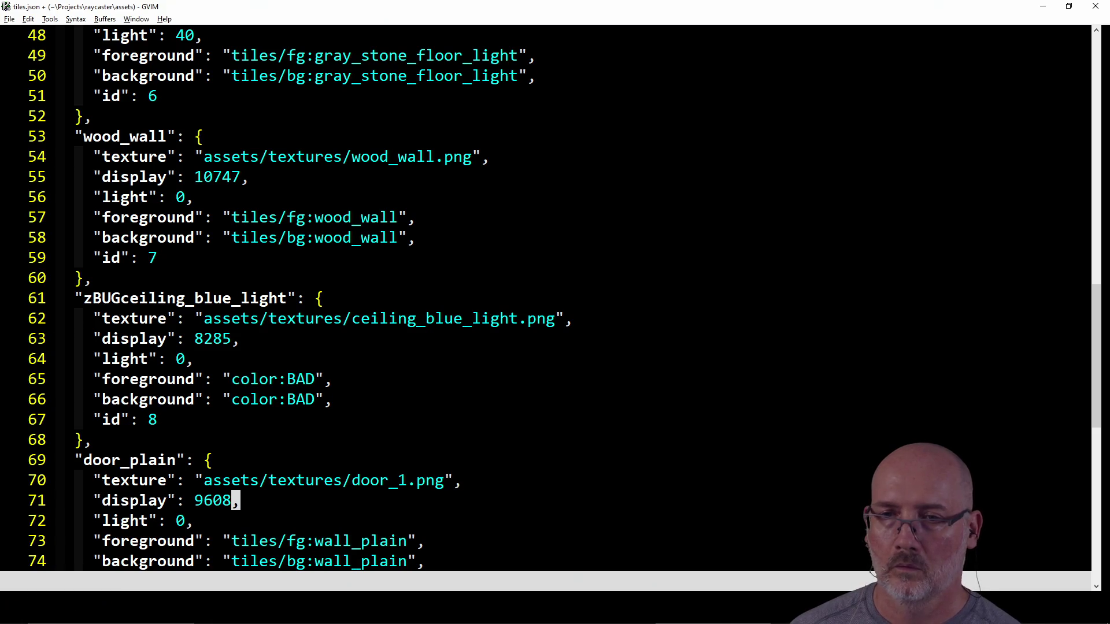
key("j")
key("j")
key("j")
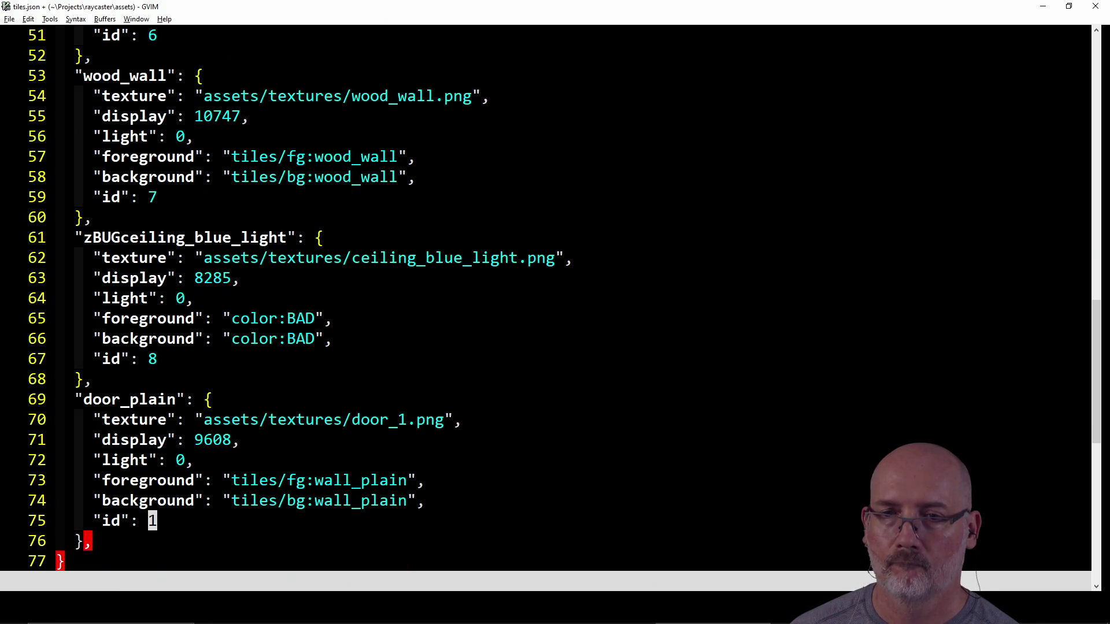
type("x")
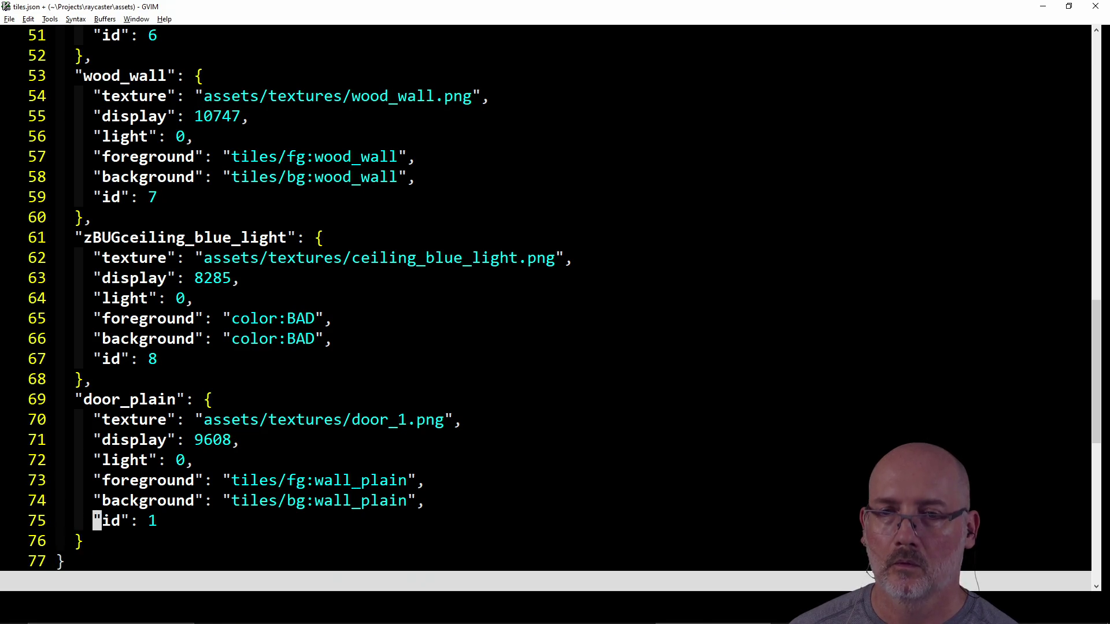
type("ws9")
key("Escape")
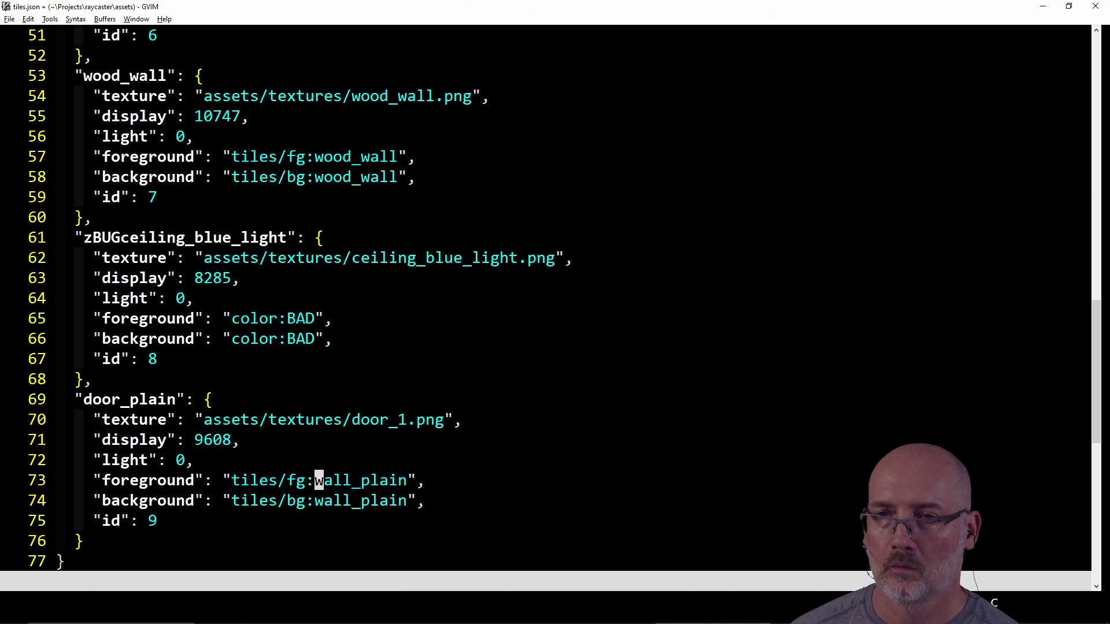
type("wdo")
key("Escape")
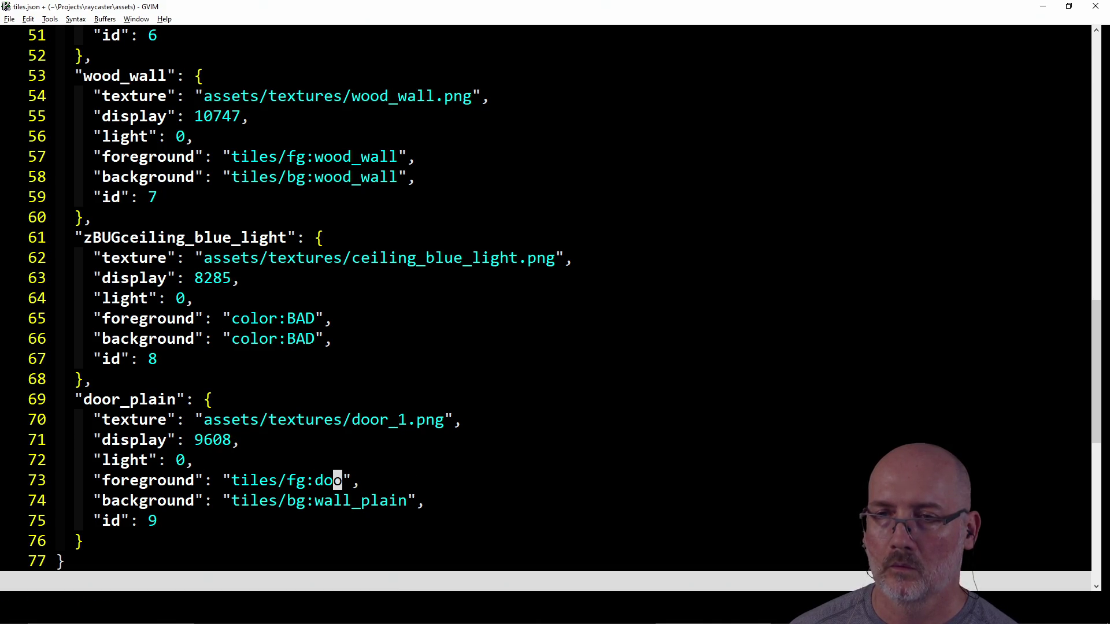
type("u:w")
key("Return")
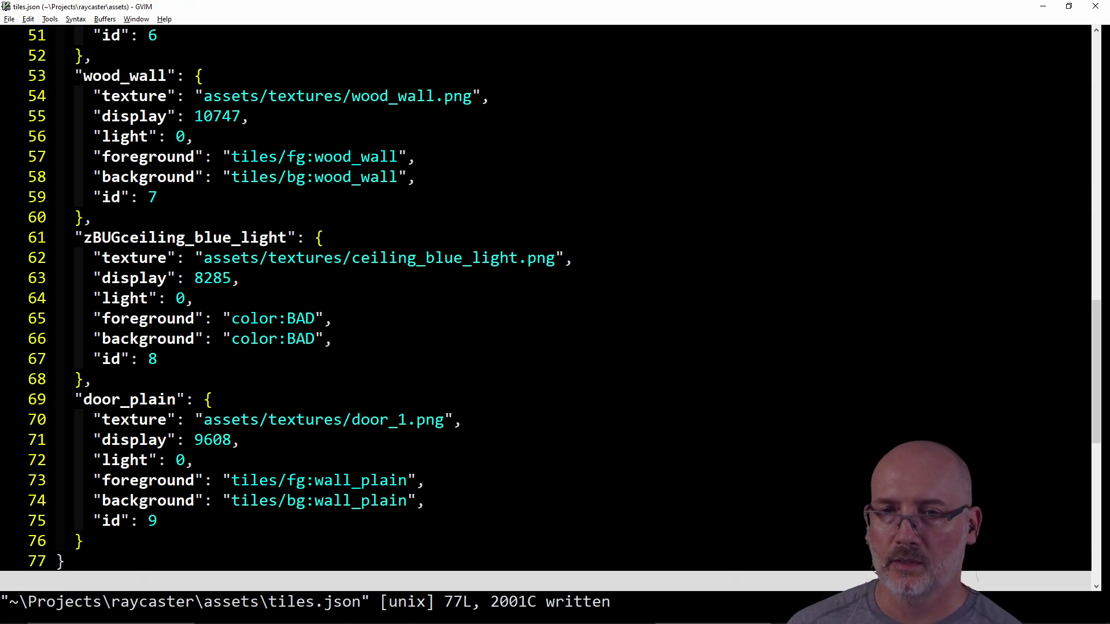
key("h")
key("h")
key("h")
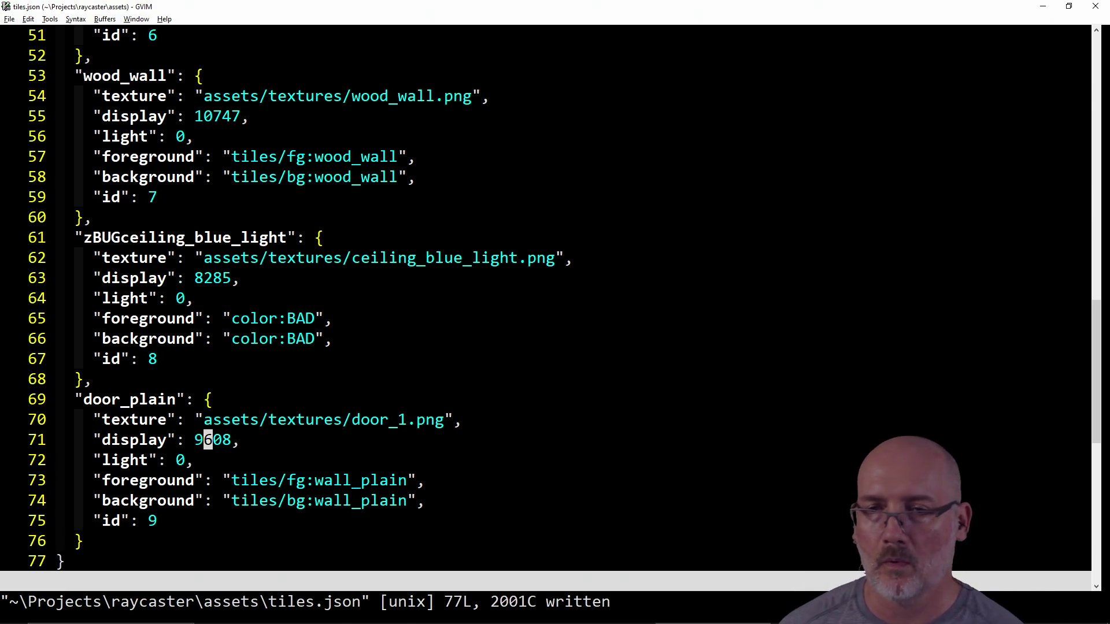
type(":wa")
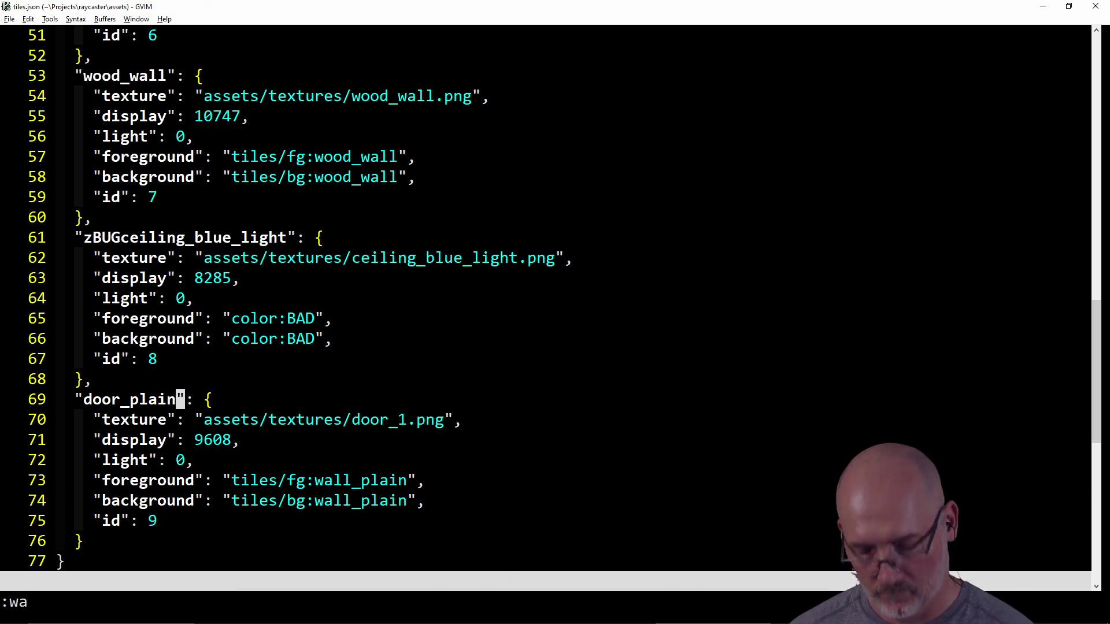
- Save all files and open ..\assets\devices.json in a vertical split beside tiles.json
key("Escape")
key("ctrl+w")
key("v")
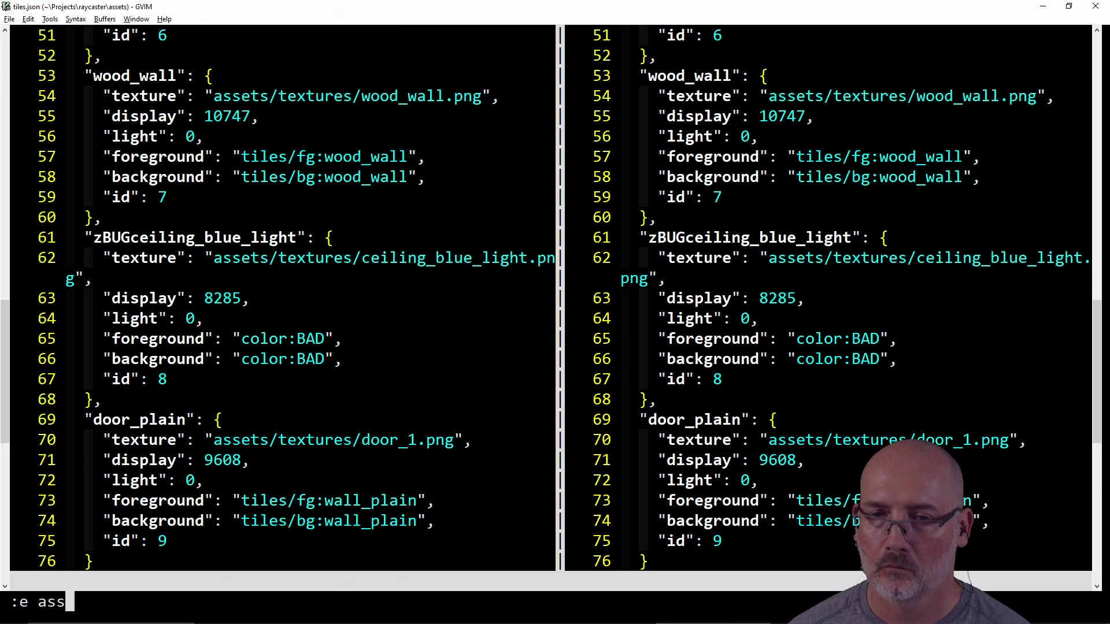
key("Tab")
type("d")
key("Tab")
key("Return")
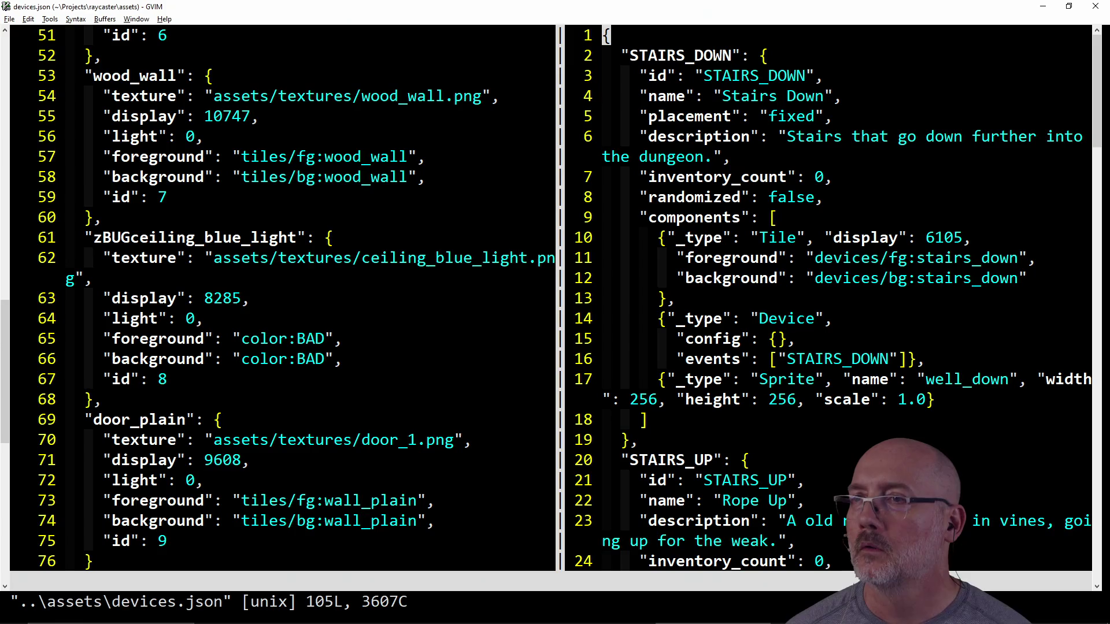
- Scroll through devices.json to the last device entries, ending at DEAD_BODY
scroll(673, 345, "down", 5)
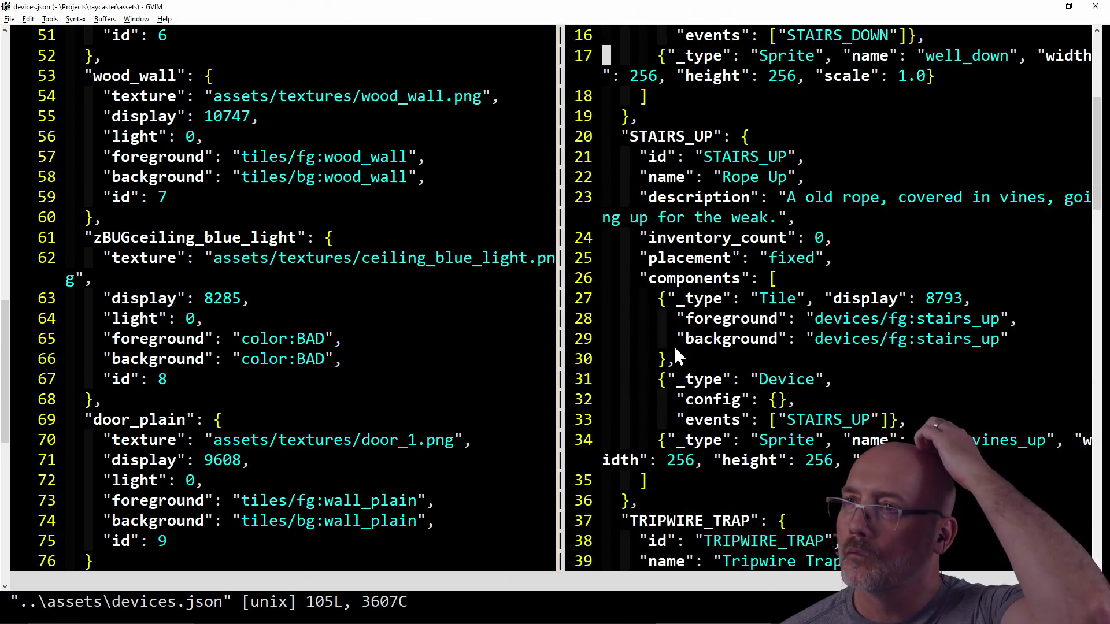
scroll(675, 349, "down", 3)
scroll(676, 355, "down", 7)
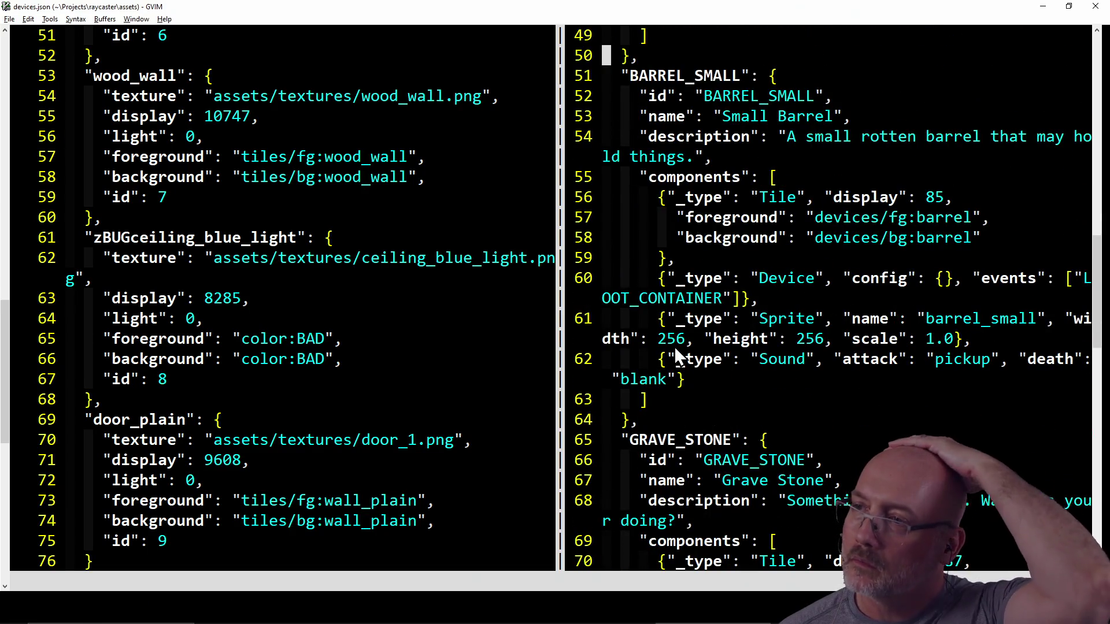
scroll(678, 356, "down", 4)
scroll(675, 351, "down", 9)
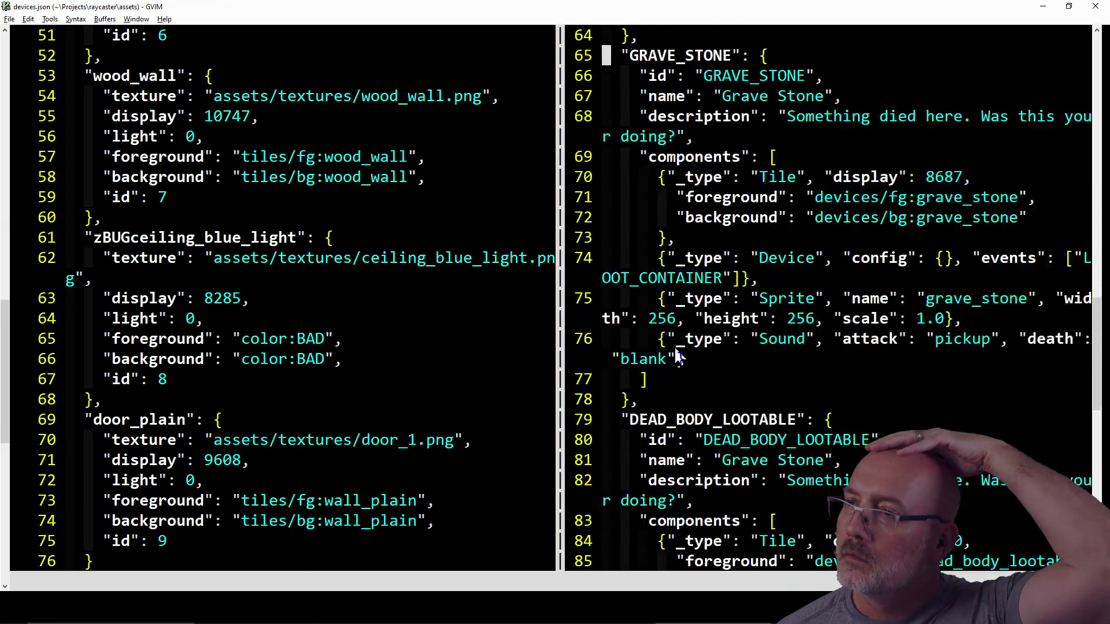
scroll(674, 345, "up", 1)
scroll(673, 346, "down", 1)
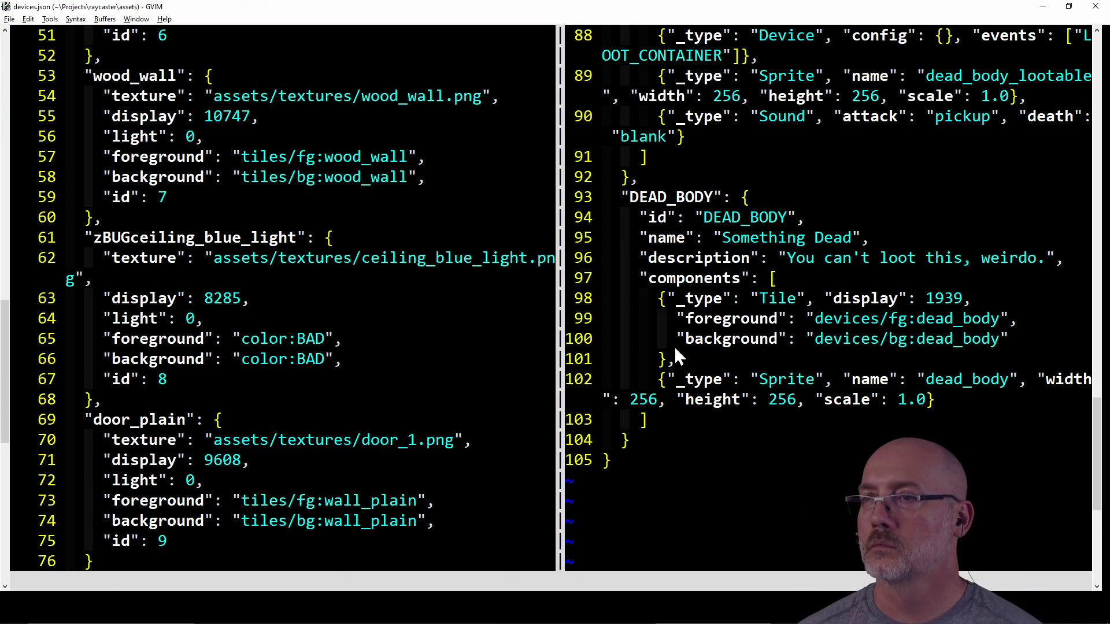
- Review the new door_plain tile block in tiles.json
left_click(364, 435)
key("k")
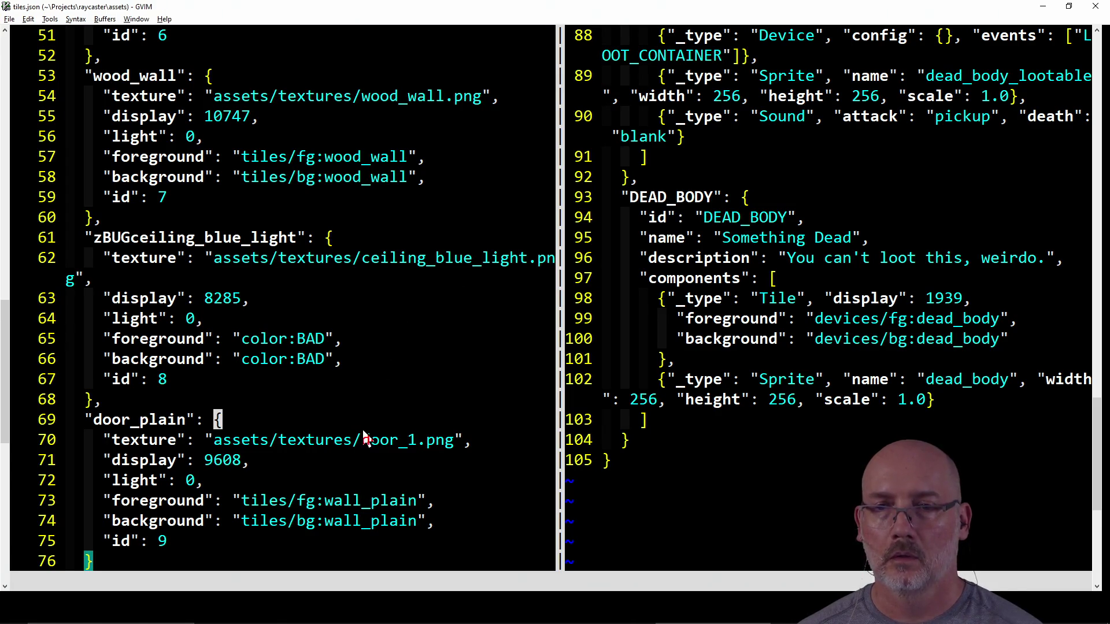
key("shift+v")
key("j")
key("j")
key("j")
key("Escape")
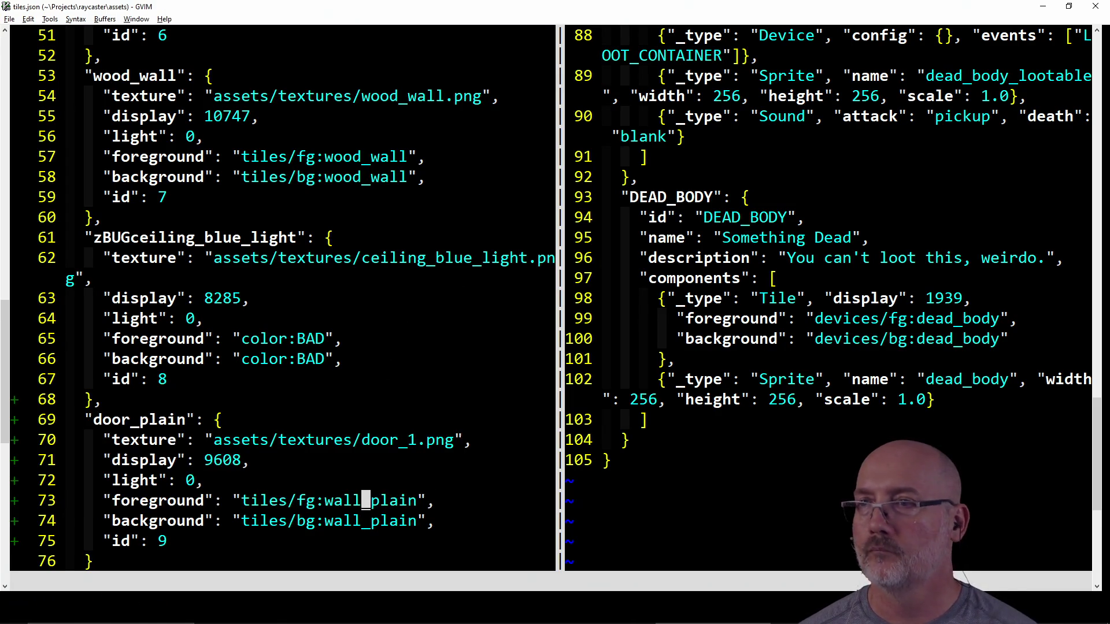
- Rename the DEAD_BODY device's key and id to DOOR_PLAIN in devices.json
key("ctrl+w")
key("l")
key("k")
key("j")
key("j")
key("j")
key("w")
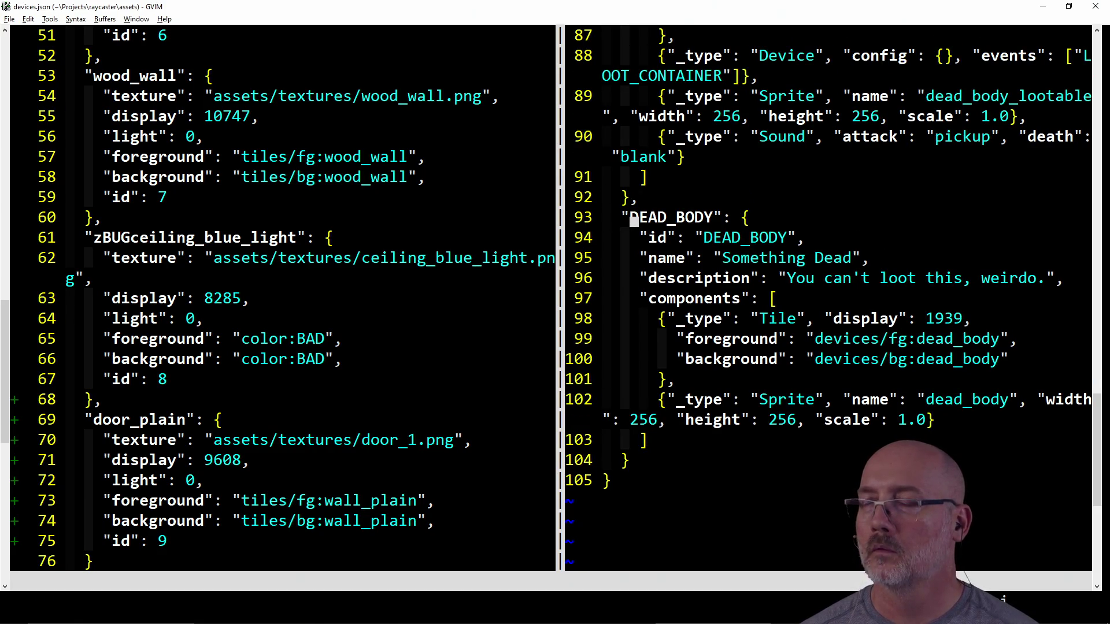
type("cwDOOR_PLA")
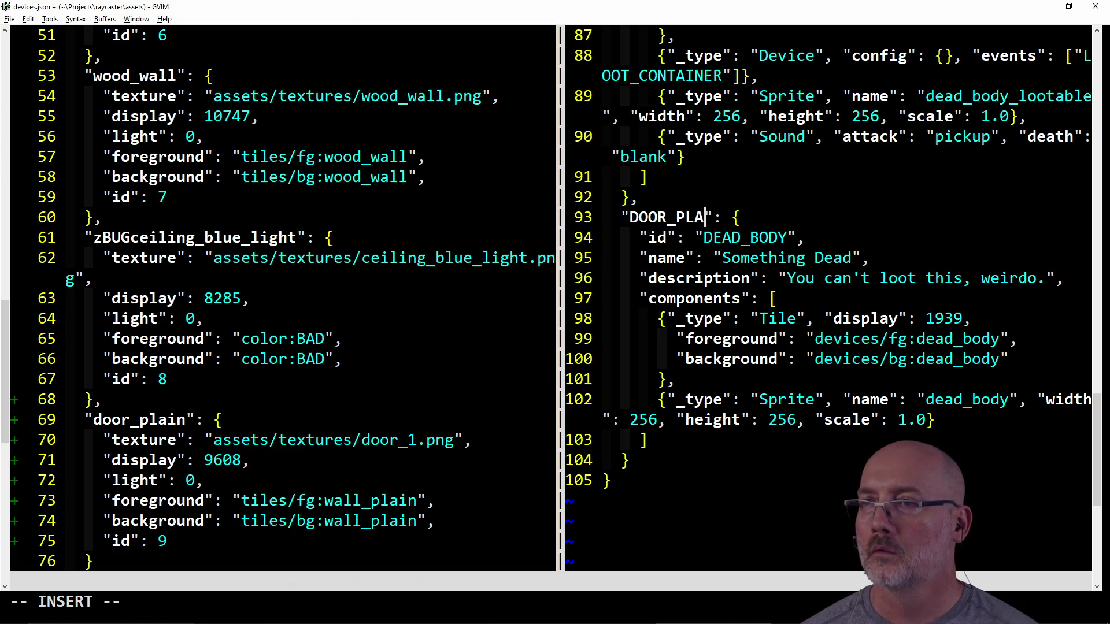
type("IN")
key("Escape")
key("j")
key("b")
key(".")
key("j")
- Rewrite the device name to 'You an open it.' and description to 'A door. You open it.'
key("h")
key("h")
key("c")
key("i")
key("quotedbl")
type("You an open it.")
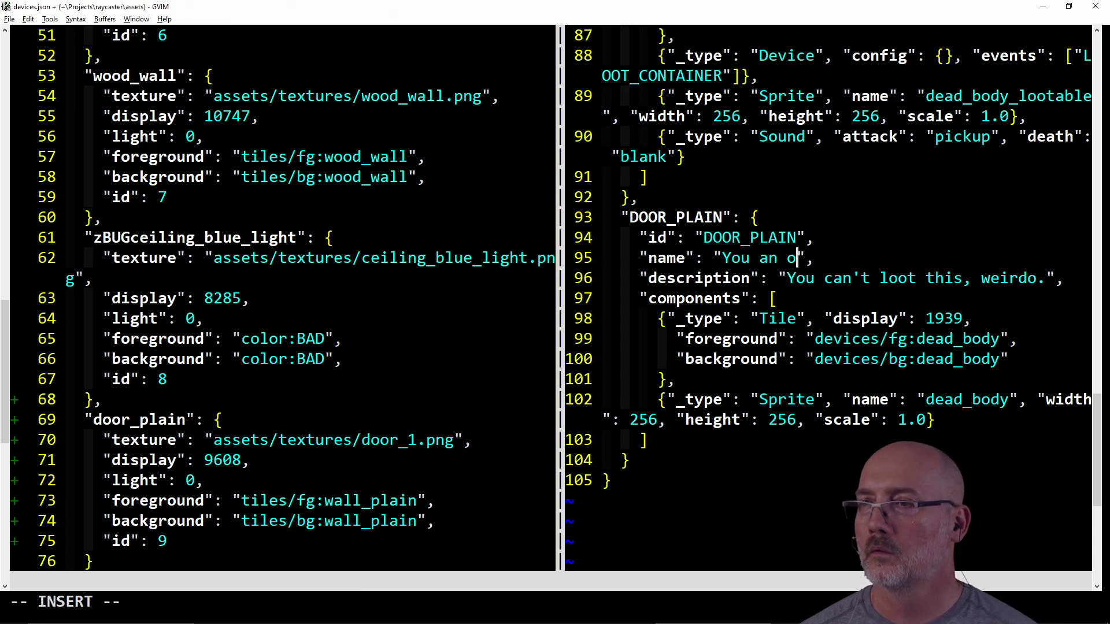
key("Escape")
key("j")
key("c")
key("i")
key("quotedbl")
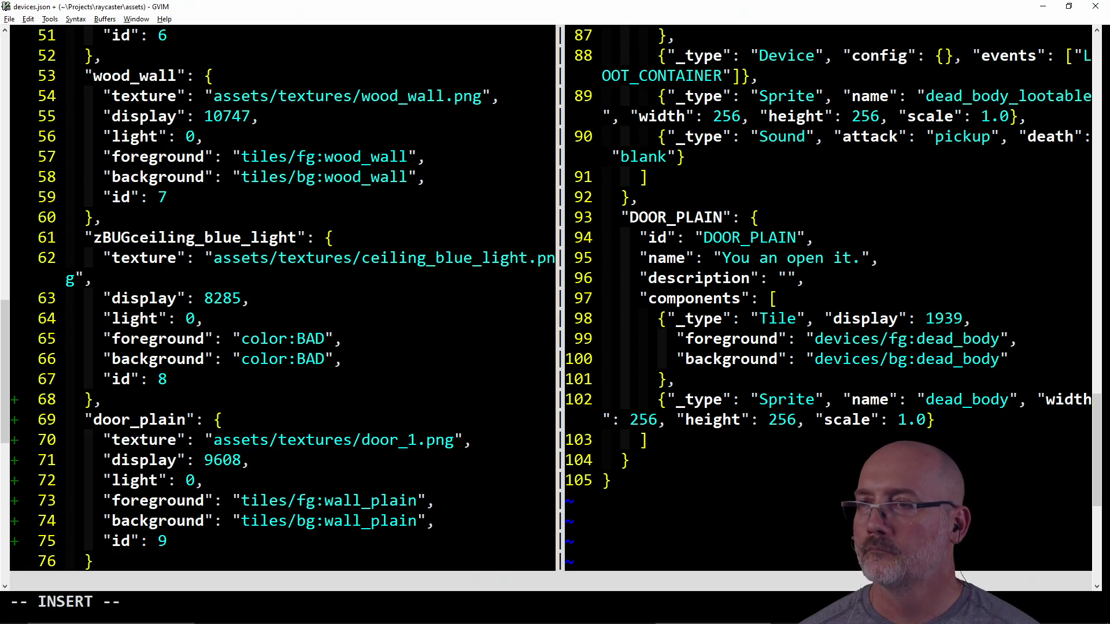
type("A door. You op")
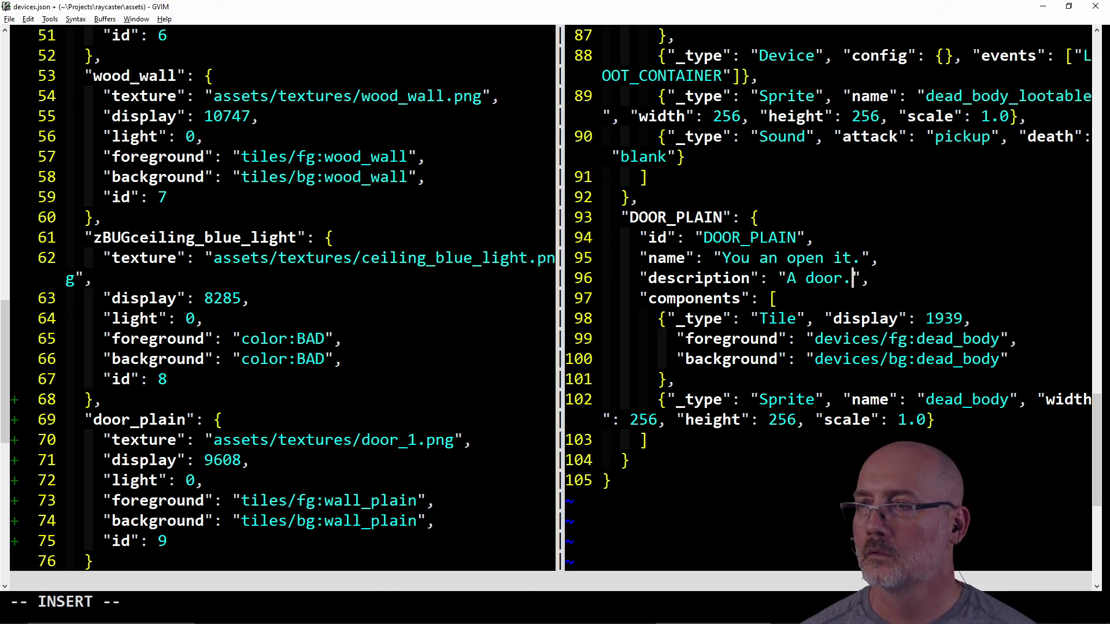
type("en it.")
key("Escape")
- Change the device's tile display number to 1938
key("j")
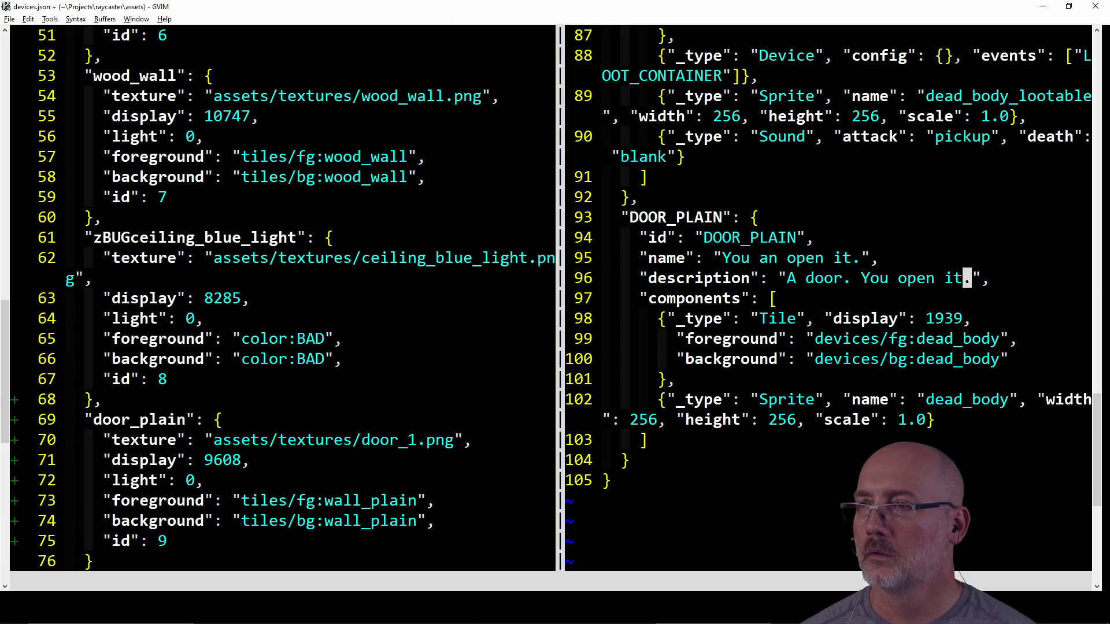
key("j")
key("h")
key("h")
key("l")
key("l")
key("l")
type("s8")
key("Escape")
key("j")
- Set both the tile foreground and background to wall_plain
key("h")
key("h")
key("h")
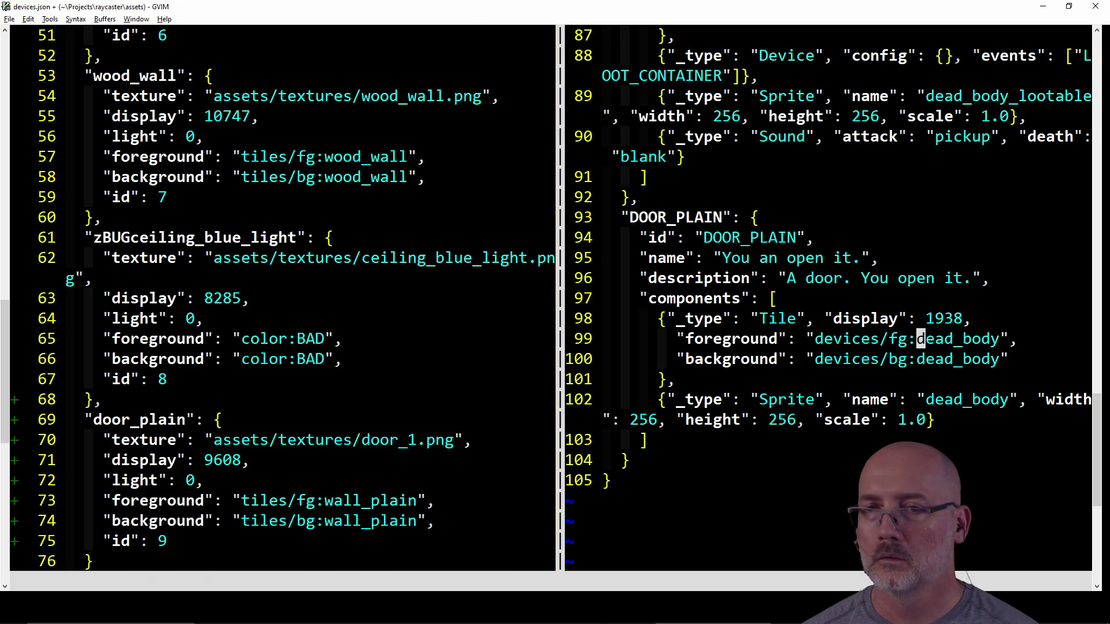
type("cwdoor_")
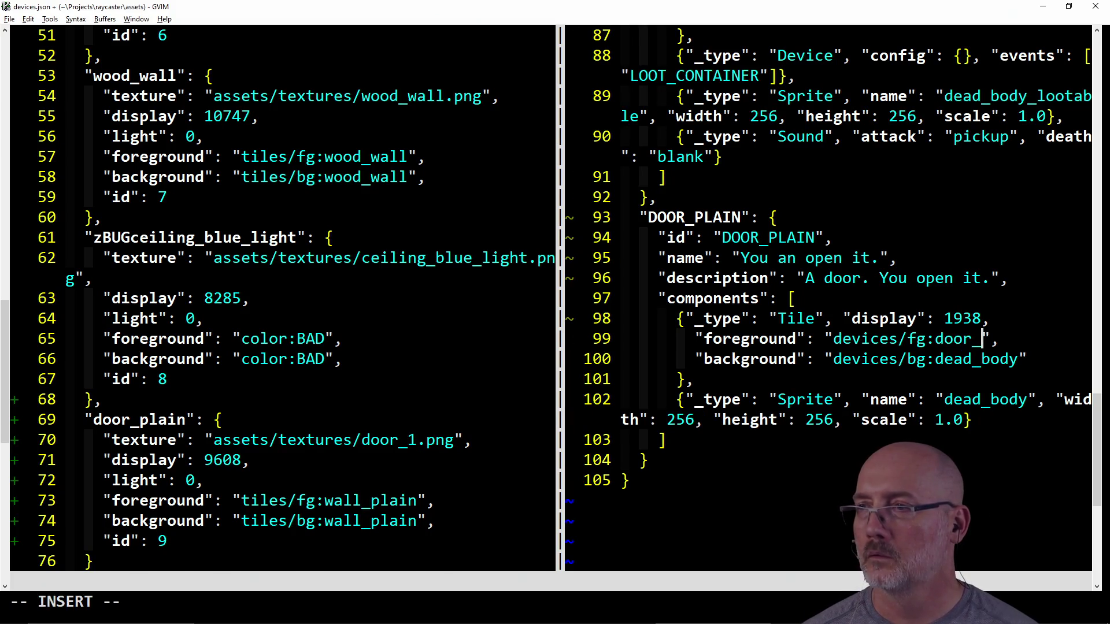
key("BackSpace")
key("BackSpace")
key("BackSpace")
type("wall_plain")
key("Escape")
key("j")
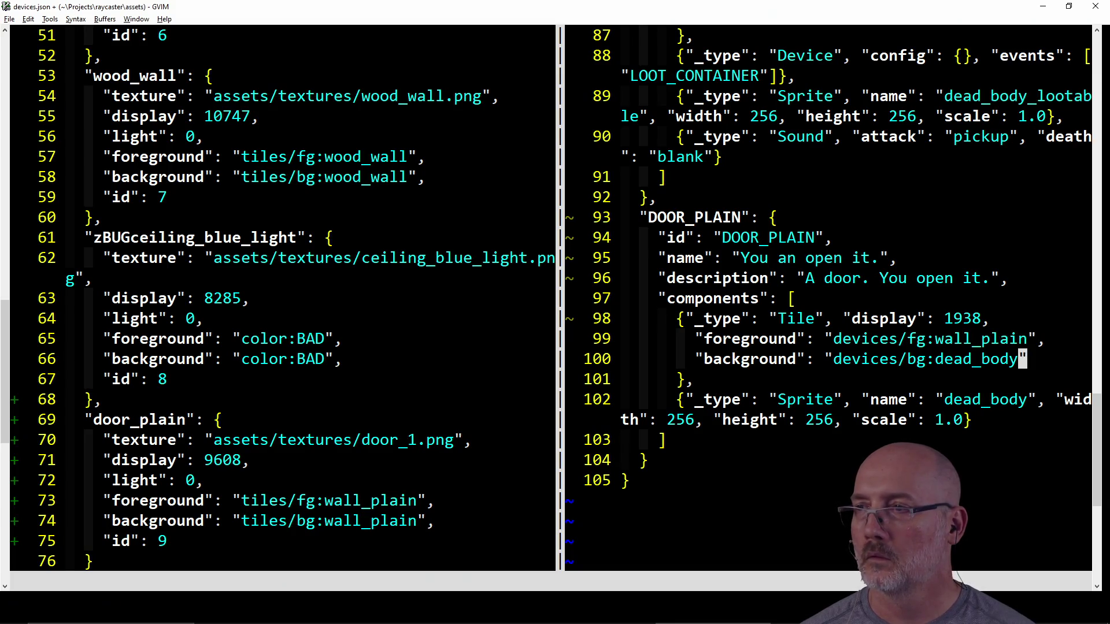
key("h")
key("h")
key("h")
key("period")
- Change the sprite name to door_plain and return to tiles.json
key("j")
key("j")
key("h")
key("h")
key("h")
key("h")
key("c")
key("w")
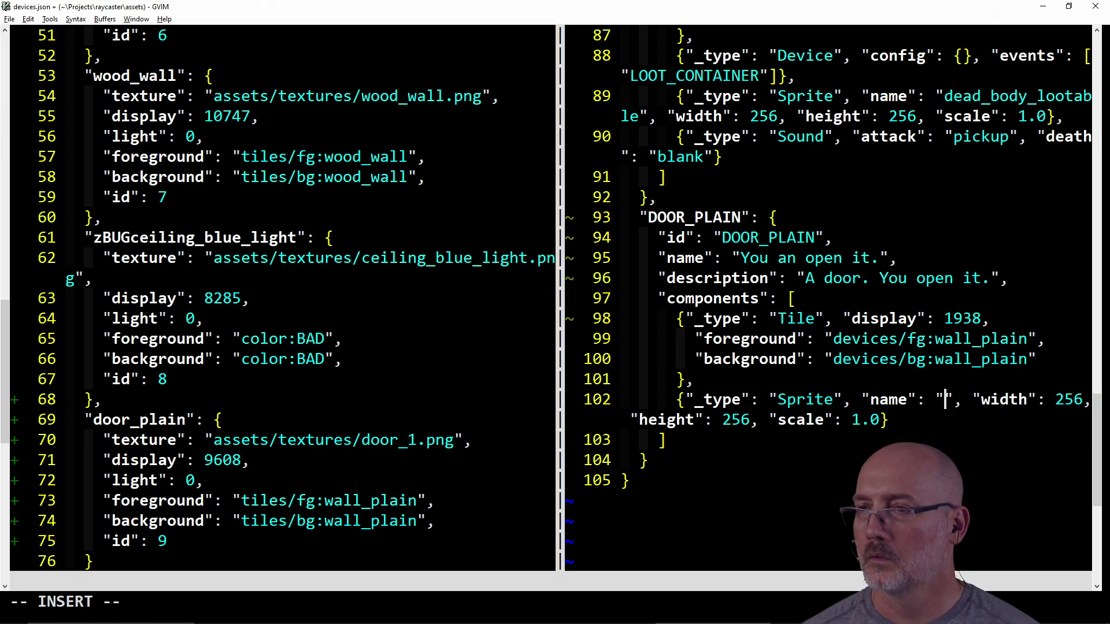
type("door_plain")
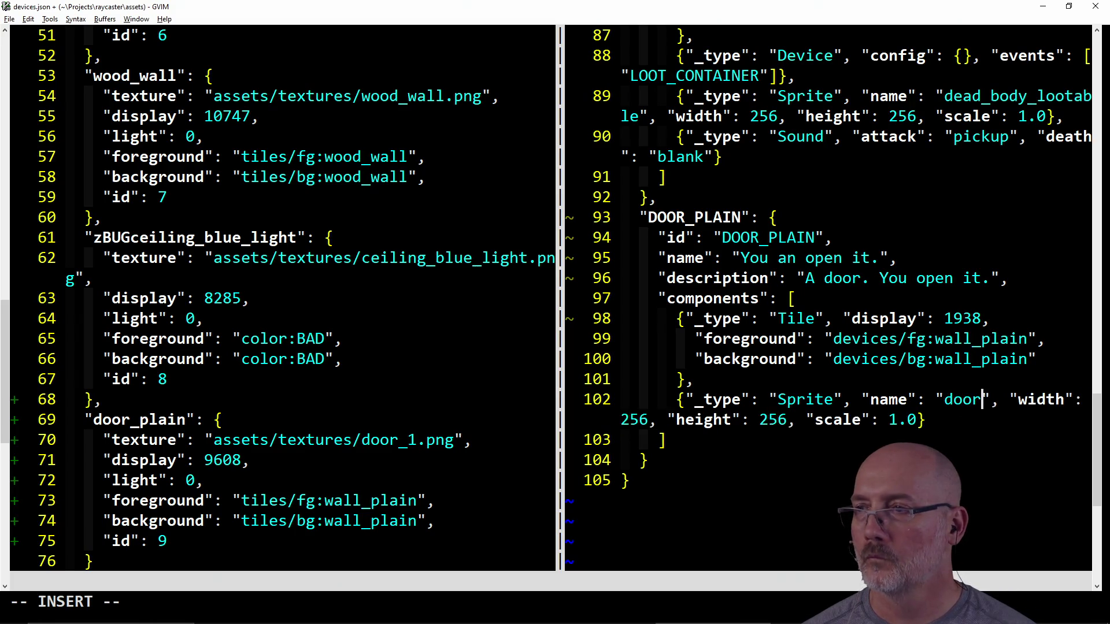
key("Escape")
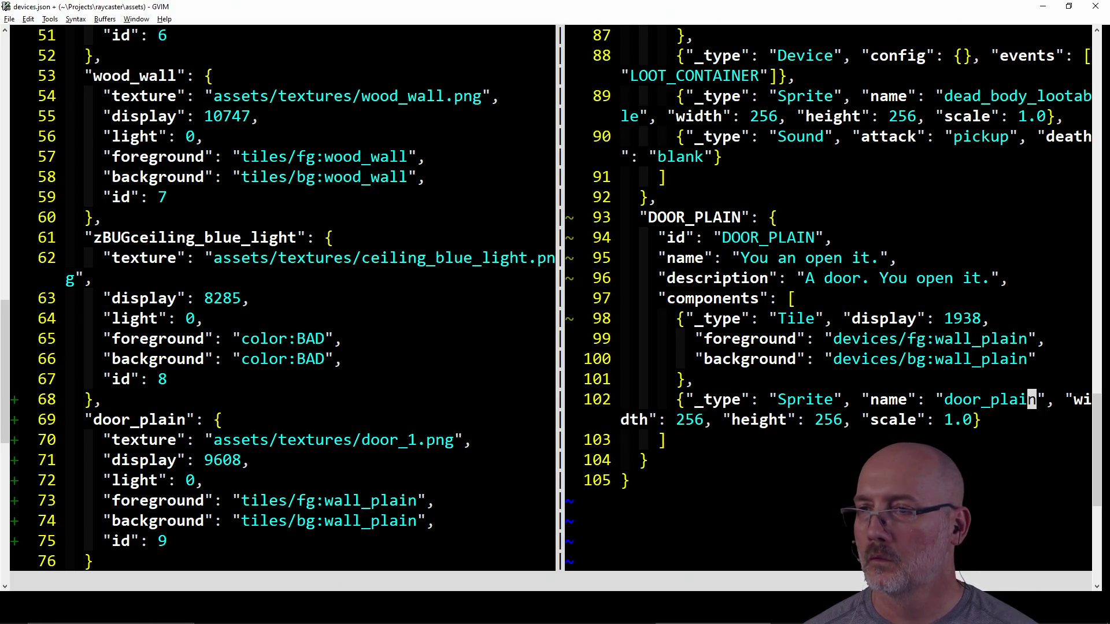
key("l")
key("l")
key("l")
key("h")
key("h")
left_click(366, 500)
- Delete the door_plain tile block from tiles.json, fix the trailing comma, and save all files
key("k")
key("k")
key("k")
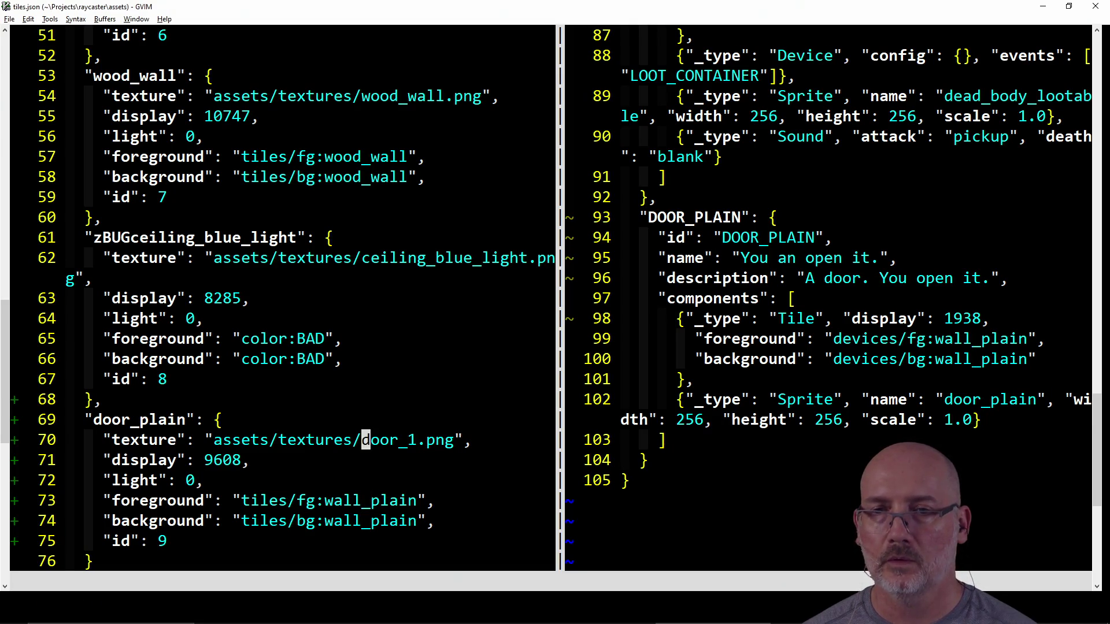
key("V")
key("j")
key("j")
key("j")
key("j")
key("j")
key("j")
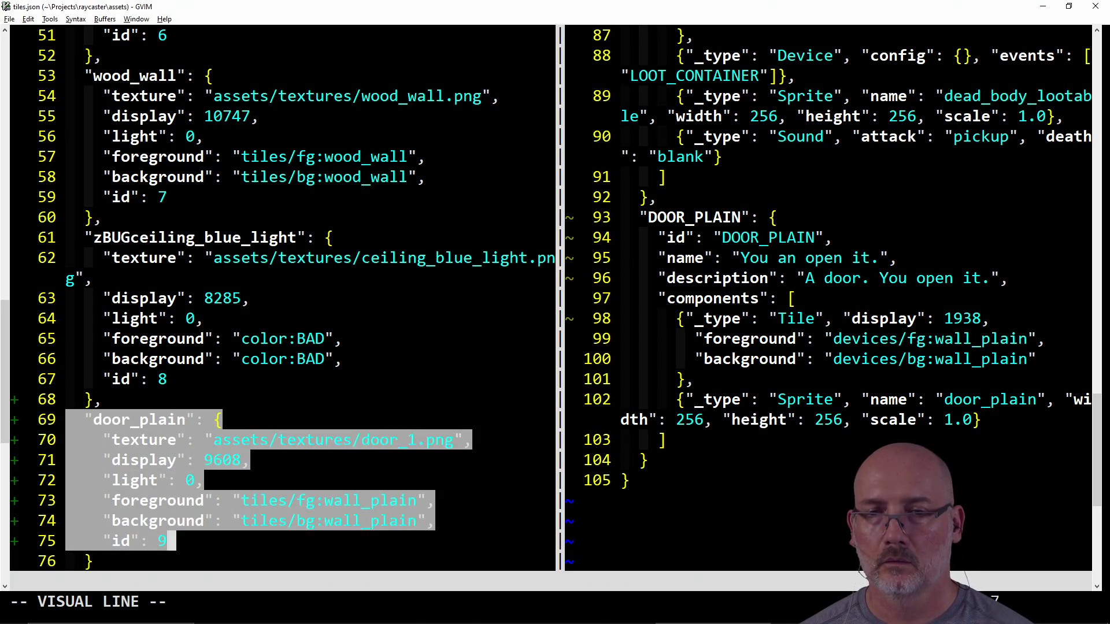
key("d")
key("k")
key("A")
key("BackSpace")
key("Escape")
type(":wa")
key("Return")
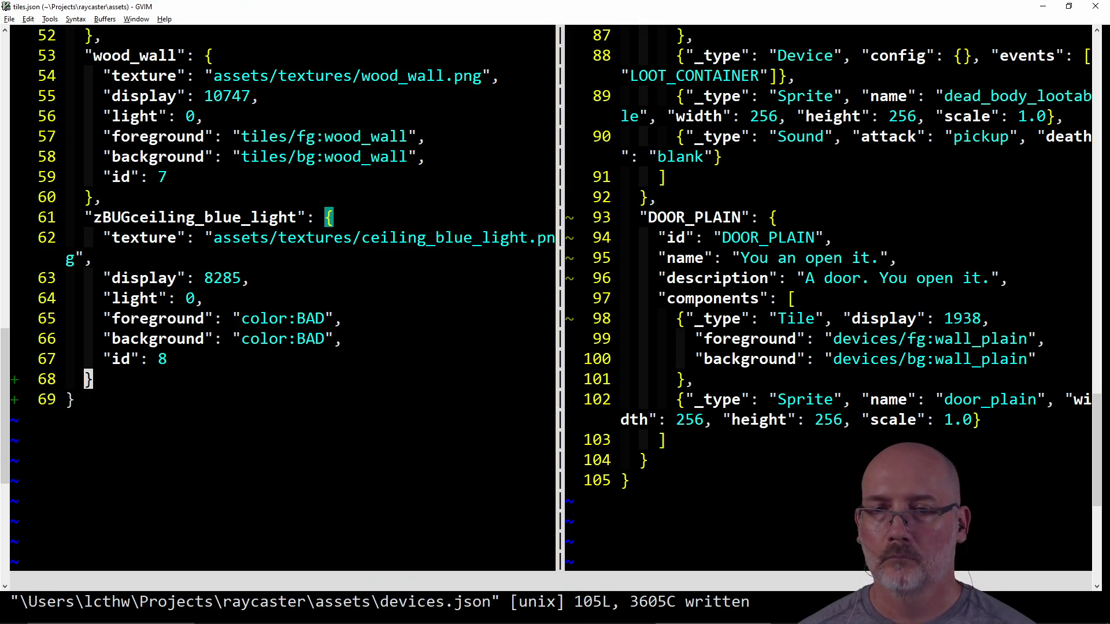
- Open ..\assets\config.json and duplicate the dead_body sprite block below itself
type(":e ..\\assets\\config.json")
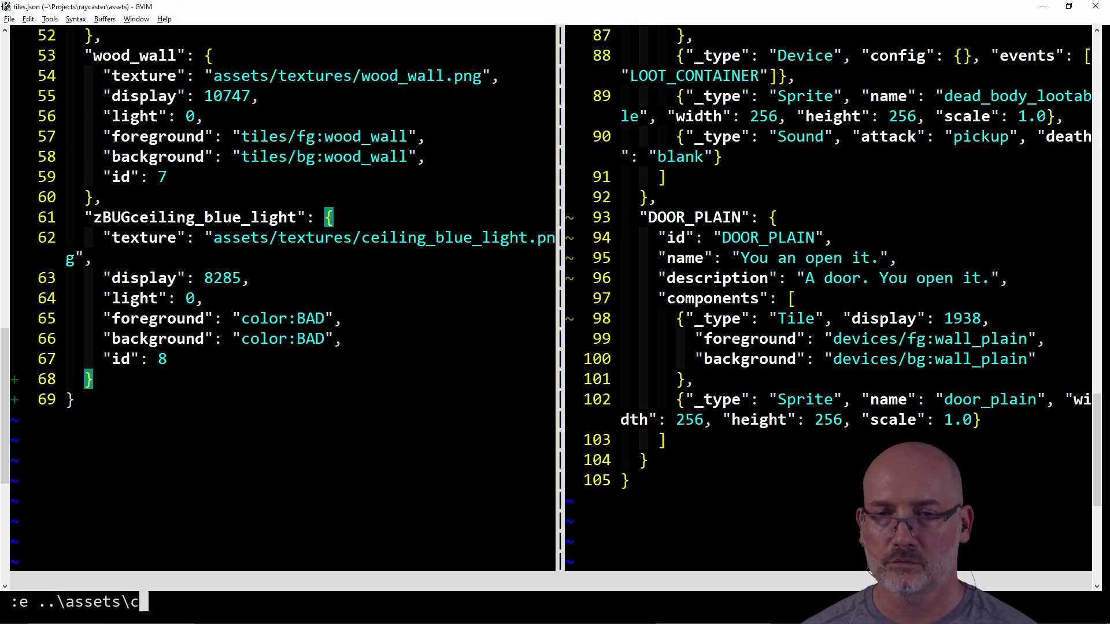
key("Return")
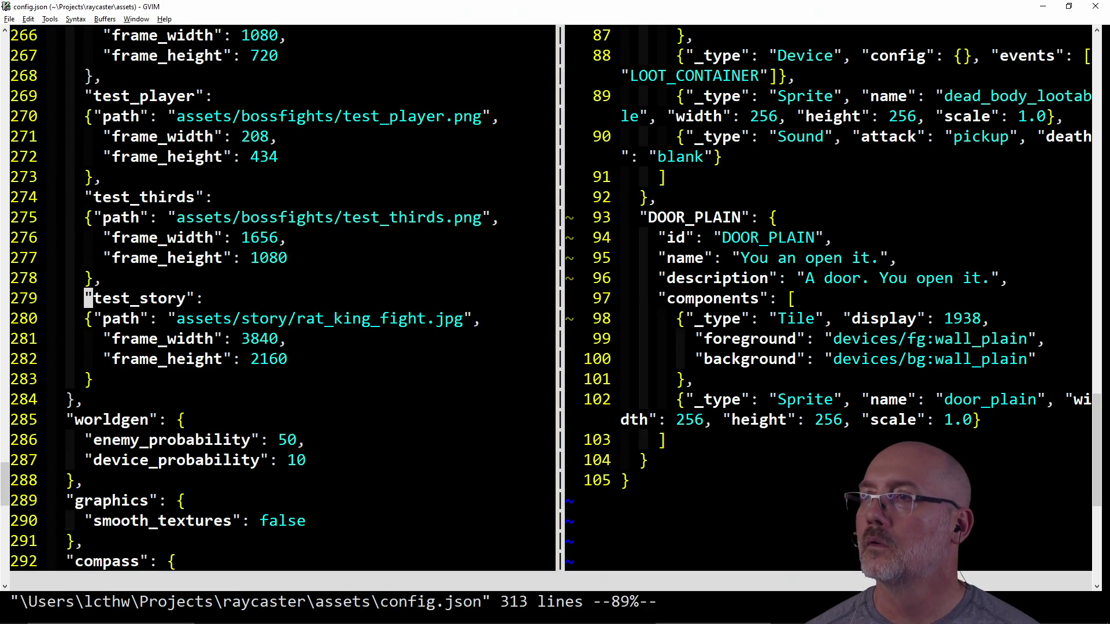
type("/dead")
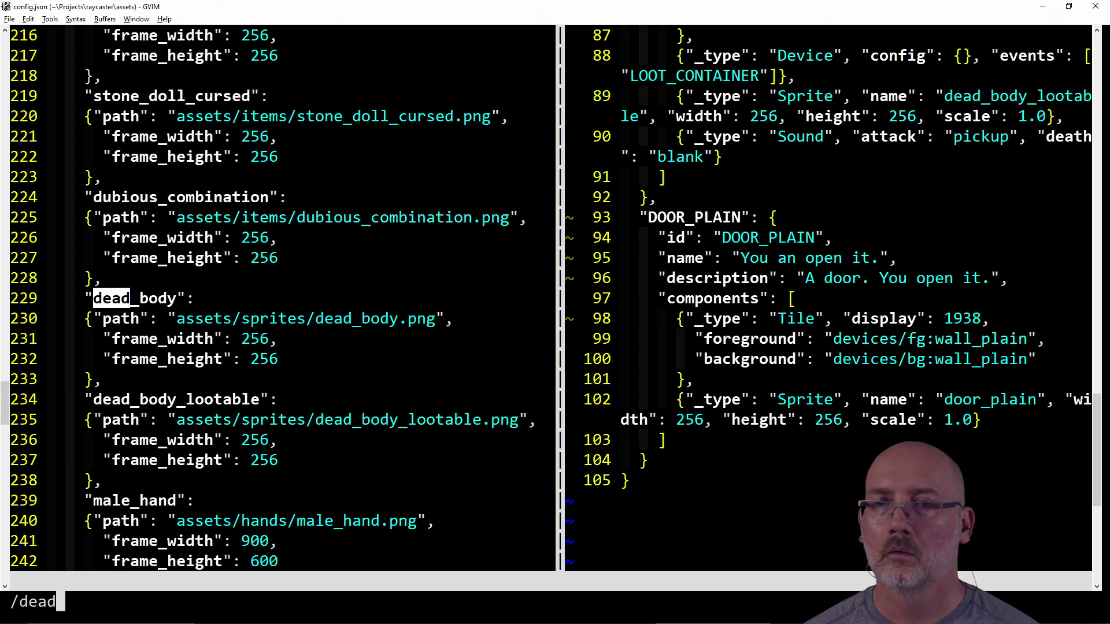
key("Return")
key("shift+v")
key("j")
key("j")
key("j")
key("j")
key("y")
key("j")
key("j")
key("j")
key("j")
key("p")
key("j")
key("j")
- Change the copied sprite path's folder to textures
key("f")
key("underscore")
key("k")
key("l")
key("l")
key("l")
key("h")
key("l")
key("f")
key("t")
key(";")
key("f")
key("d")
key("h")
key("h")
key("h")
key("h")
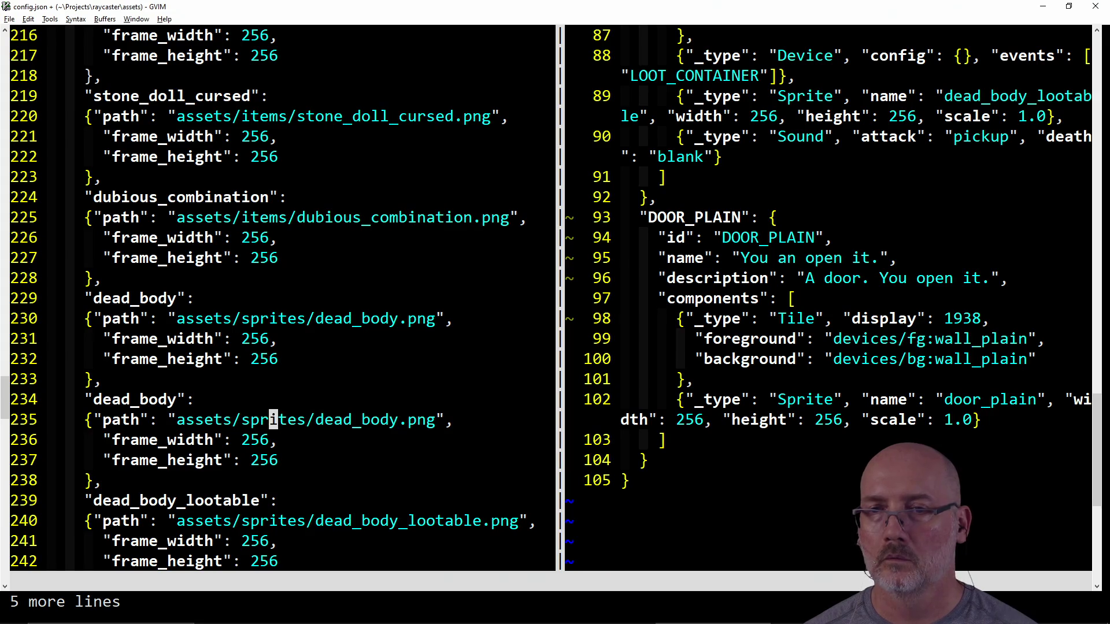
type("cwtextures")
key("Escape")
key("l")
key("l")
- Change the copied path's file name to door_1 and save config.json
type("cwdoor_1")
key("Escape")
type(":w")
key("Return")
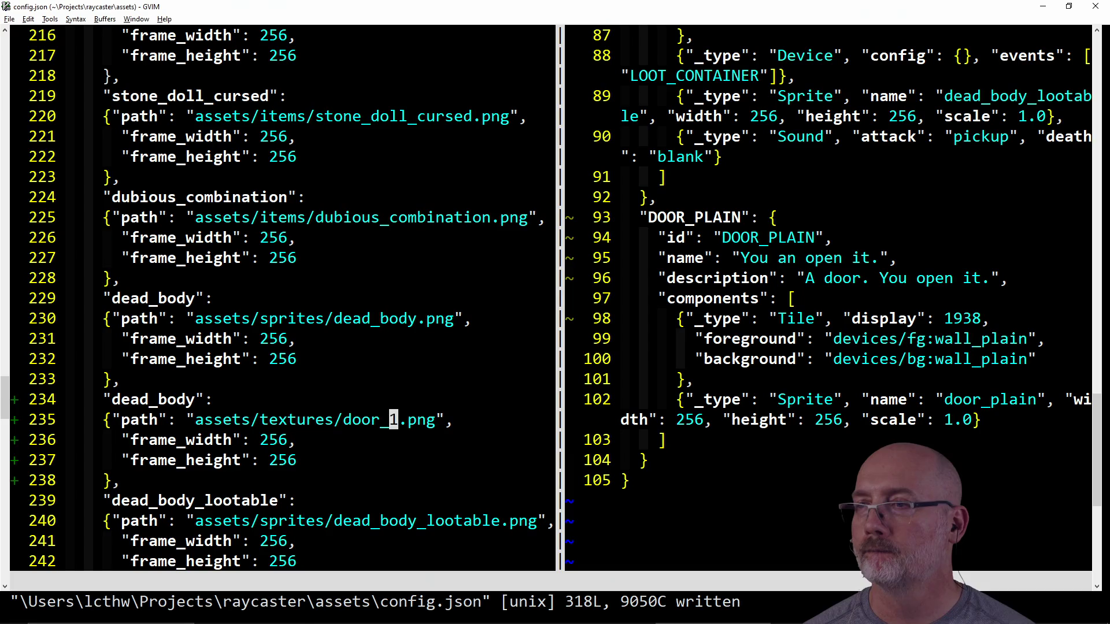
- Open tiles.json in a lower split to review the remaining tile entries, then close that buffer
key("ctrl+w")
key("s")
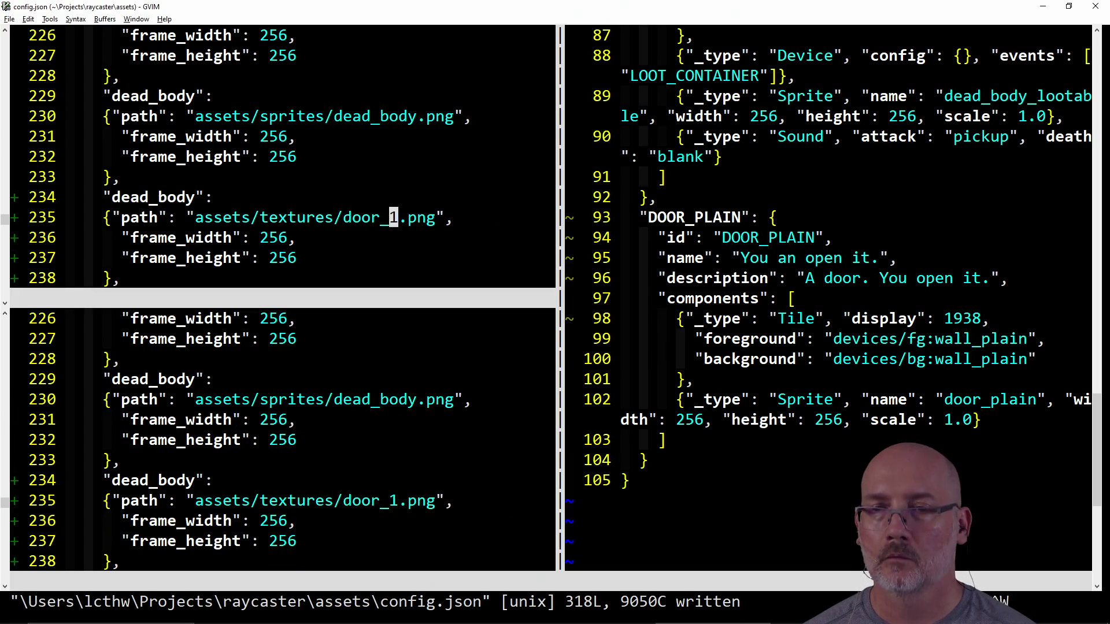
key("ctrl+p")
type("tex")
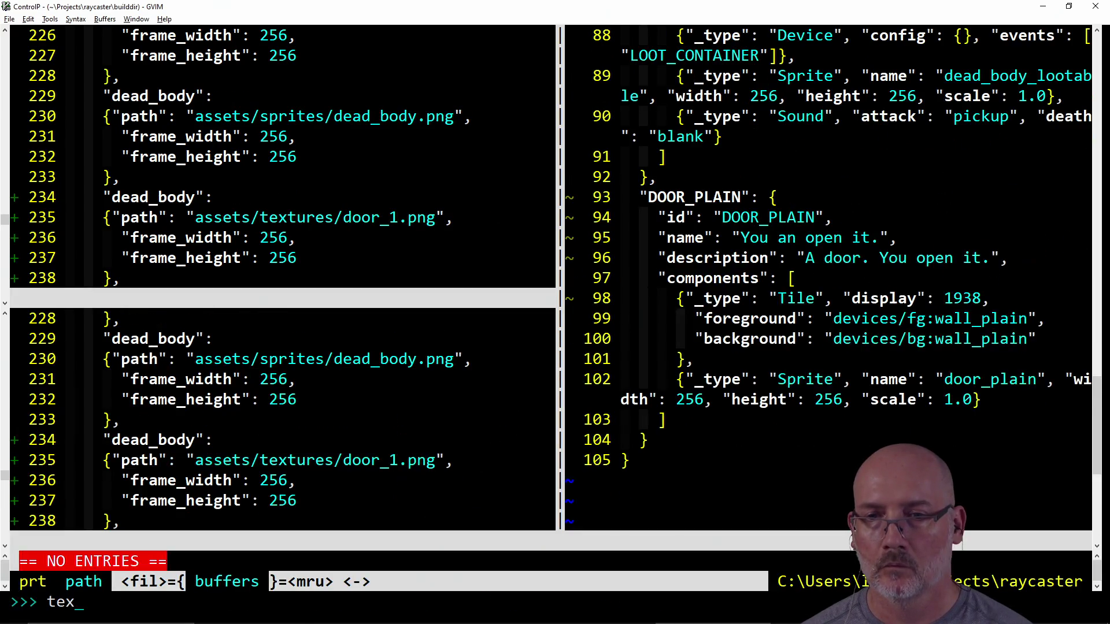
key("BackSpace")
key("BackSpace")
type("il")
key("Return")
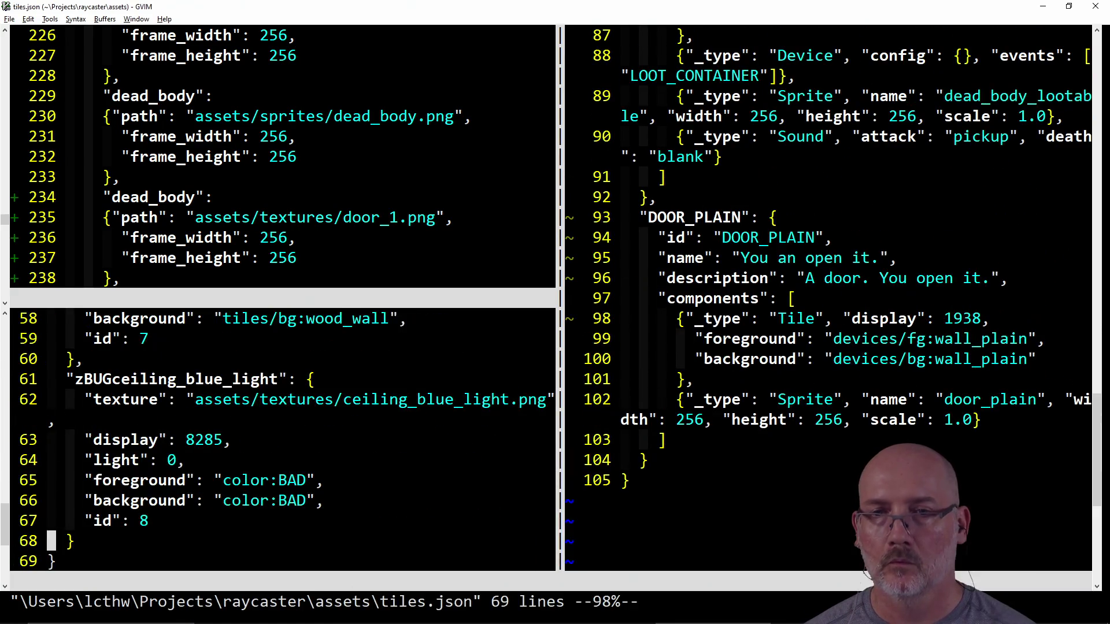
key("k")
key("k")
key("k")
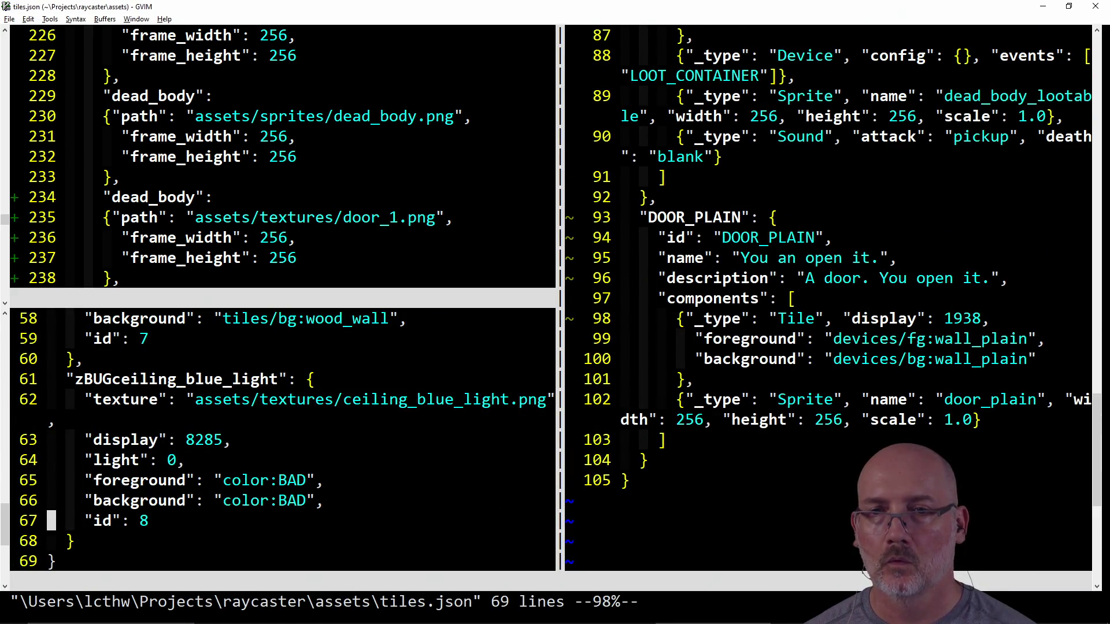
key("k")
key("k")
key("k")
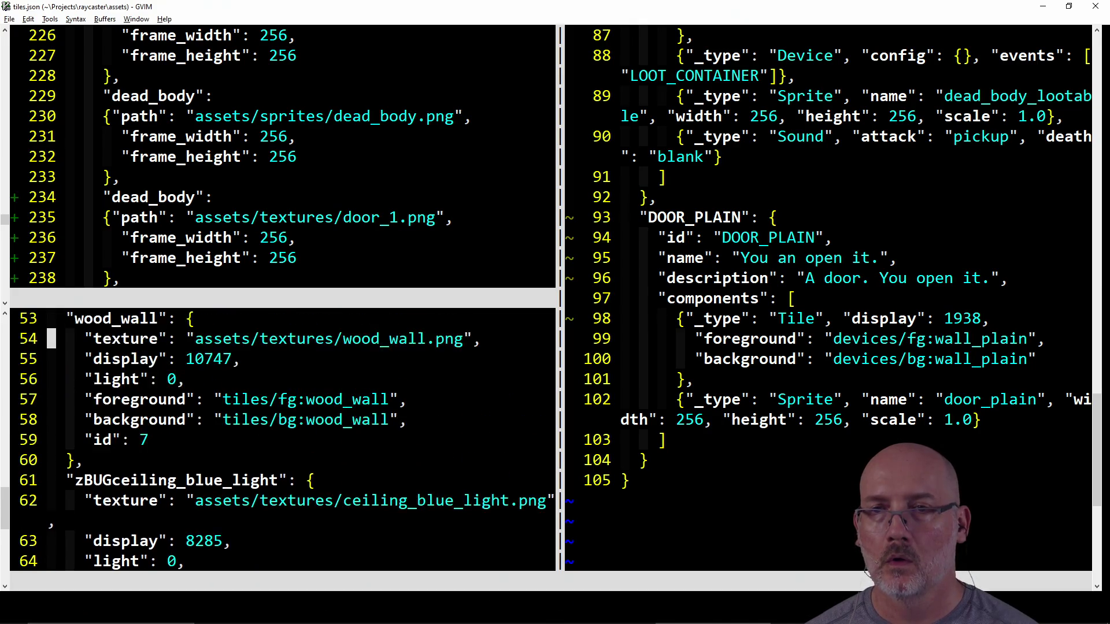
key("j")
key("j")
type(":bd")
key("Return")
- Return to the copied sprite entry, save all files, and switch to PowerShell
key("j")
key("j")
type("k:wa")
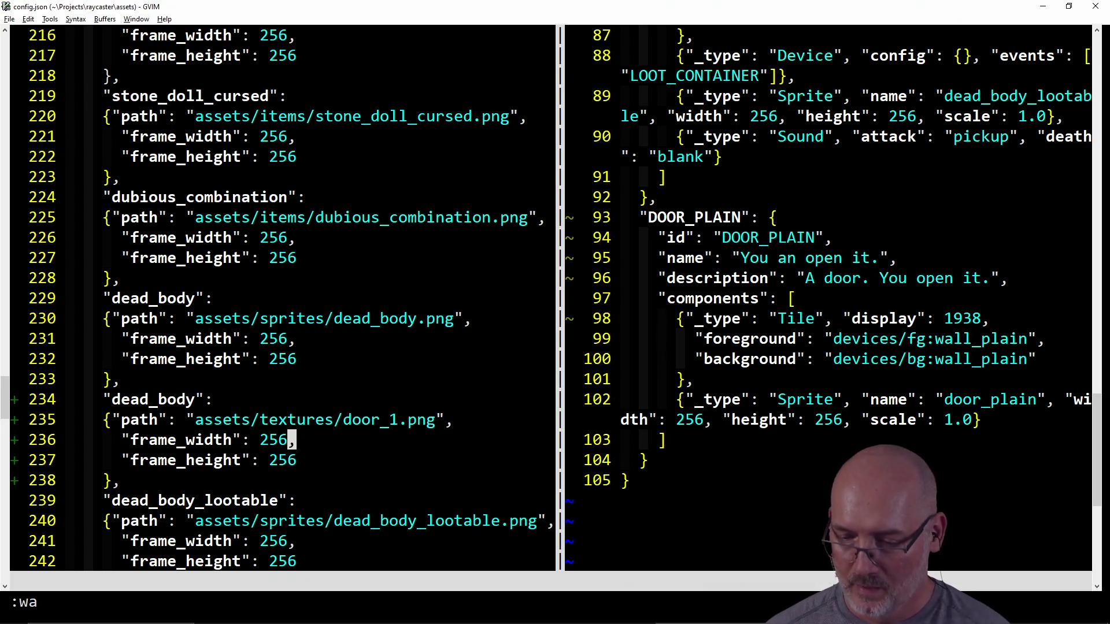
key("alt+Tab")
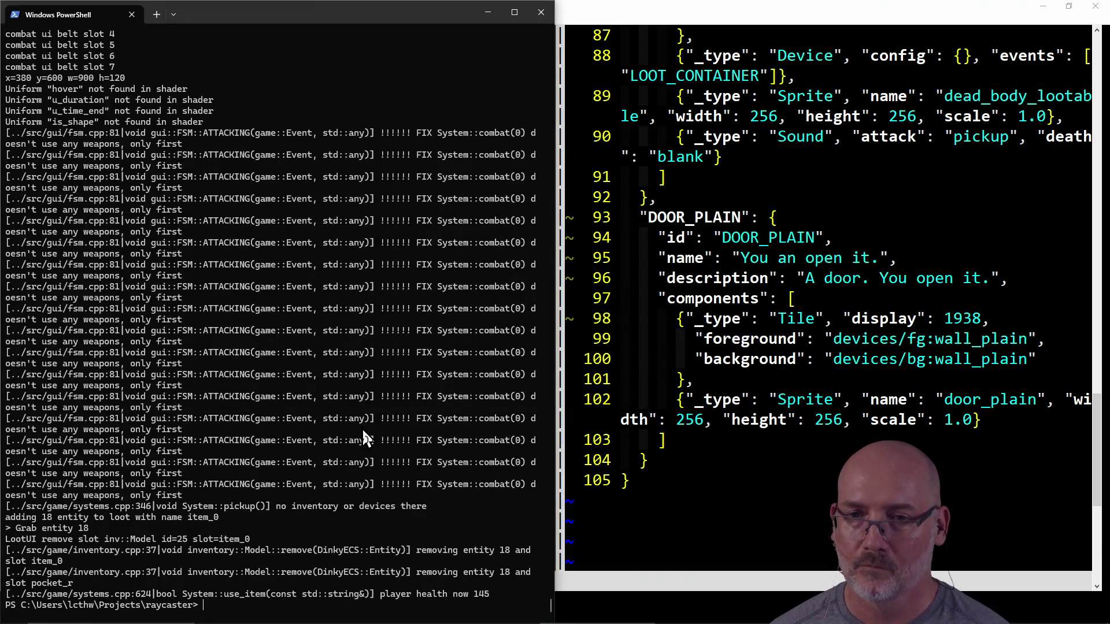
- Save all files in GVIM, then rebuild and run the game from PowerShell
key("alt+Tab")
type(":wa")
key("Return")
key("alt+Tab")
key("Up")
key("Return")
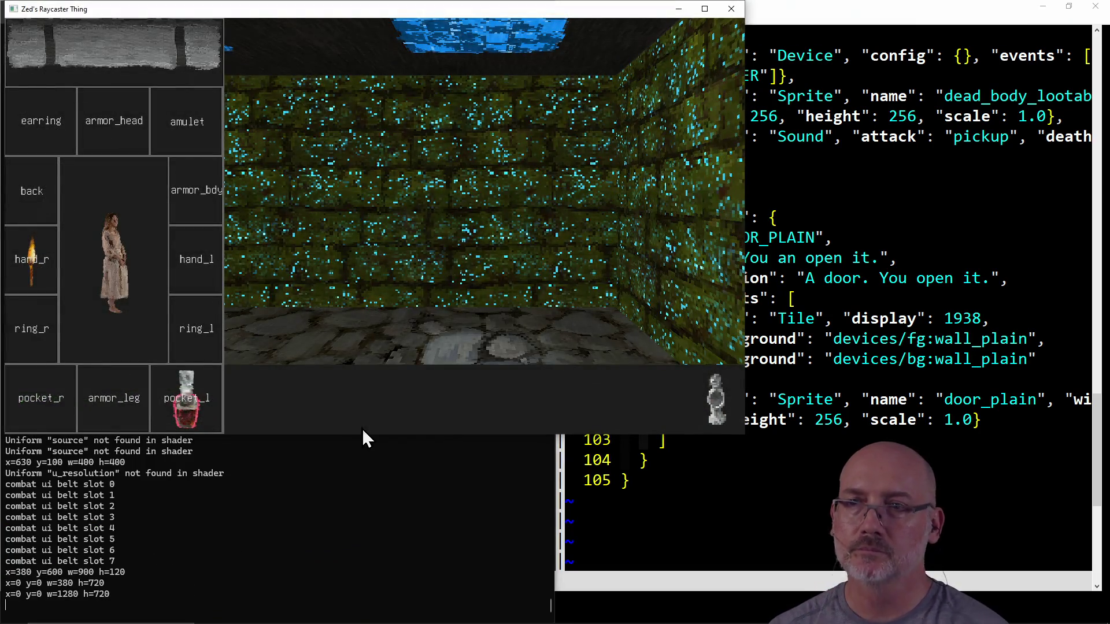
- Face the axe-wielding enemy, move the pocket watch into the belt, attack twice, and return to GVIM
key("d")
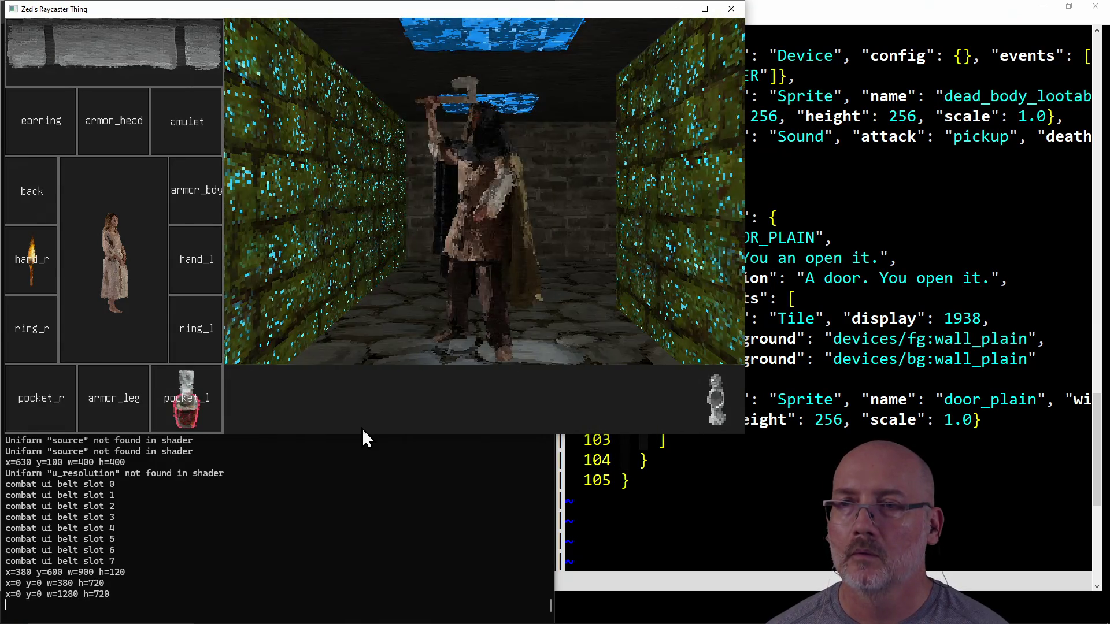
key("d")
key("a")
key("d")
key("a")
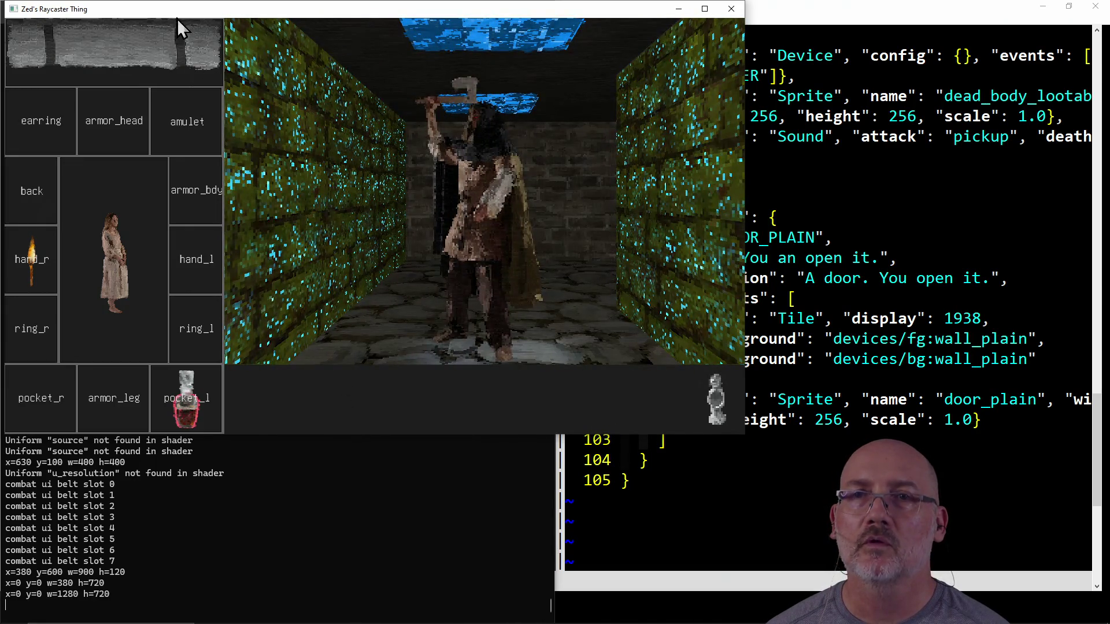
left_click(123, 78)
left_click(127, 76)
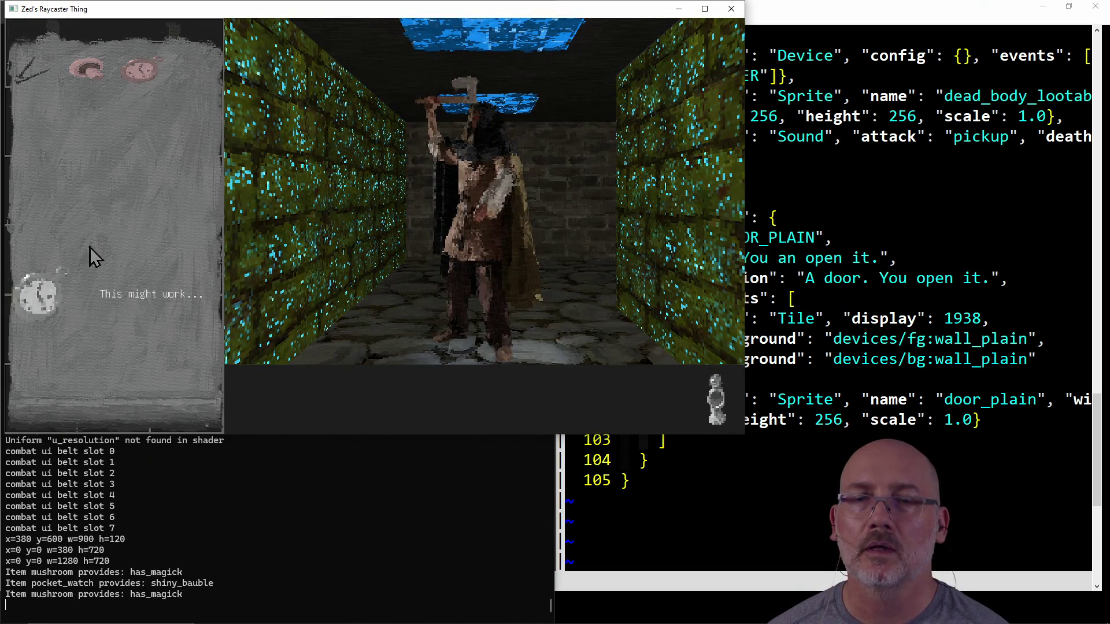
left_click(55, 304)
left_click(255, 405)
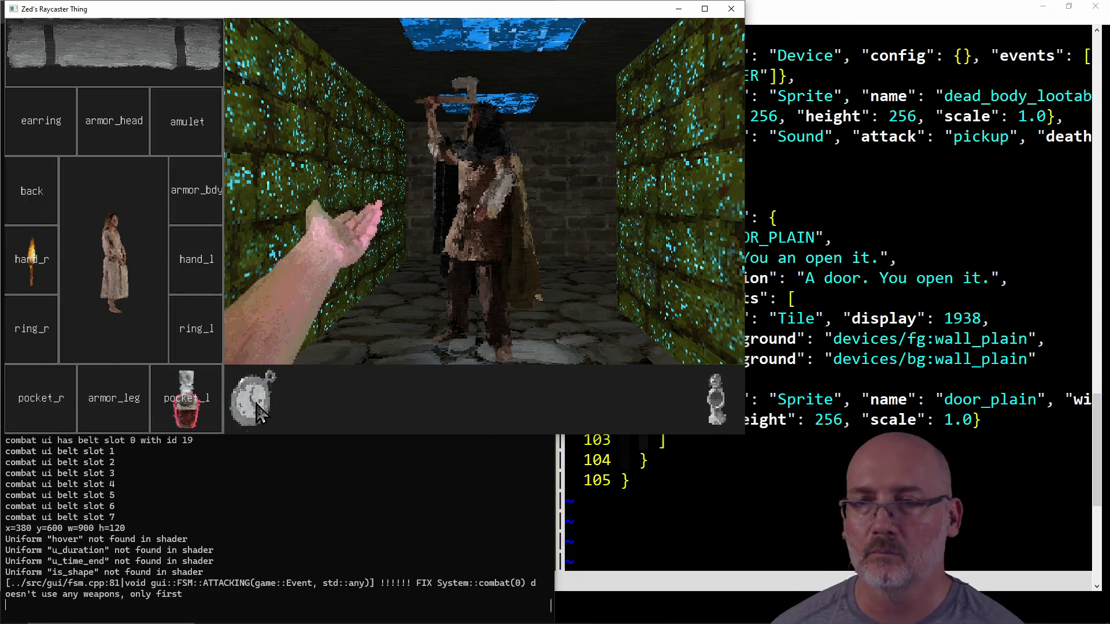
left_click(256, 411)
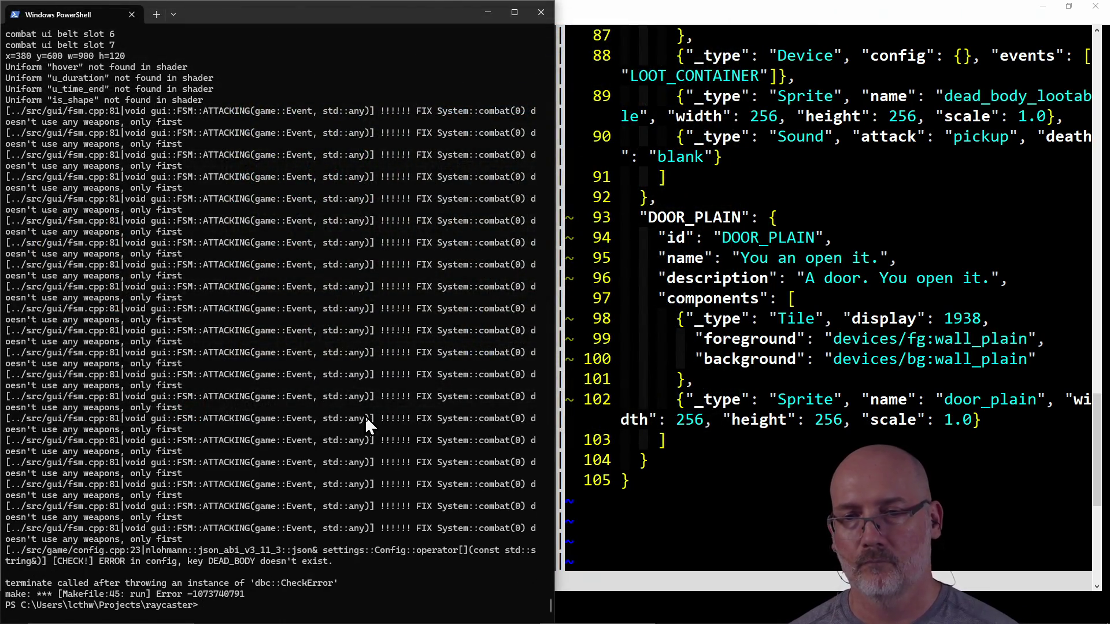
left_click(691, 373)
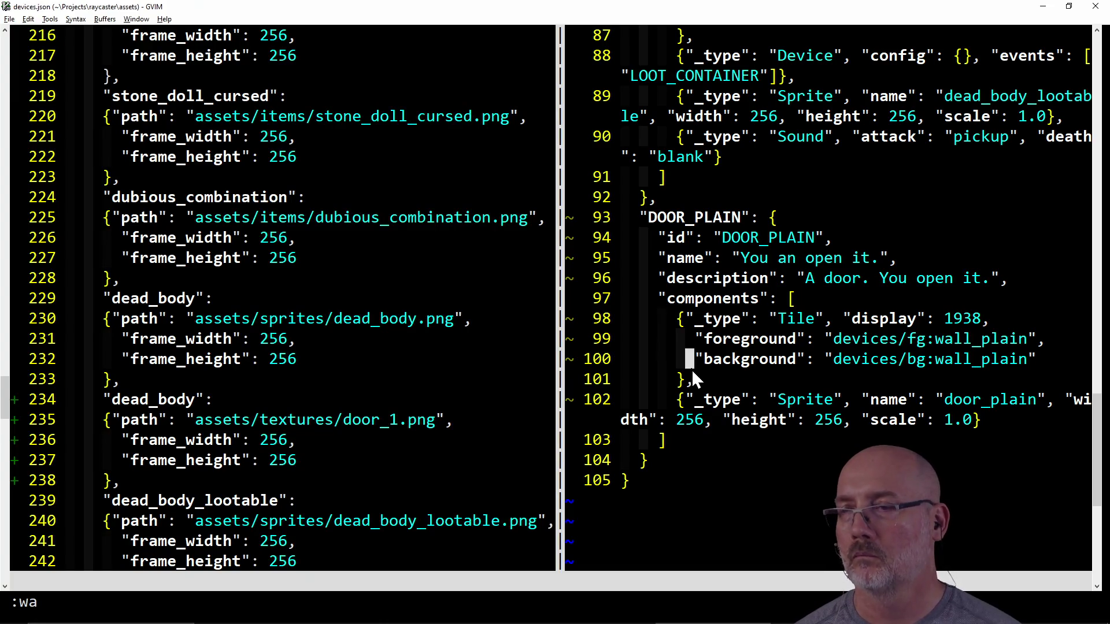
- Undo the DOOR_PLAIN edits in devices.json back to DEAD_BODY and save it
key("u")
key("u")
key("u")
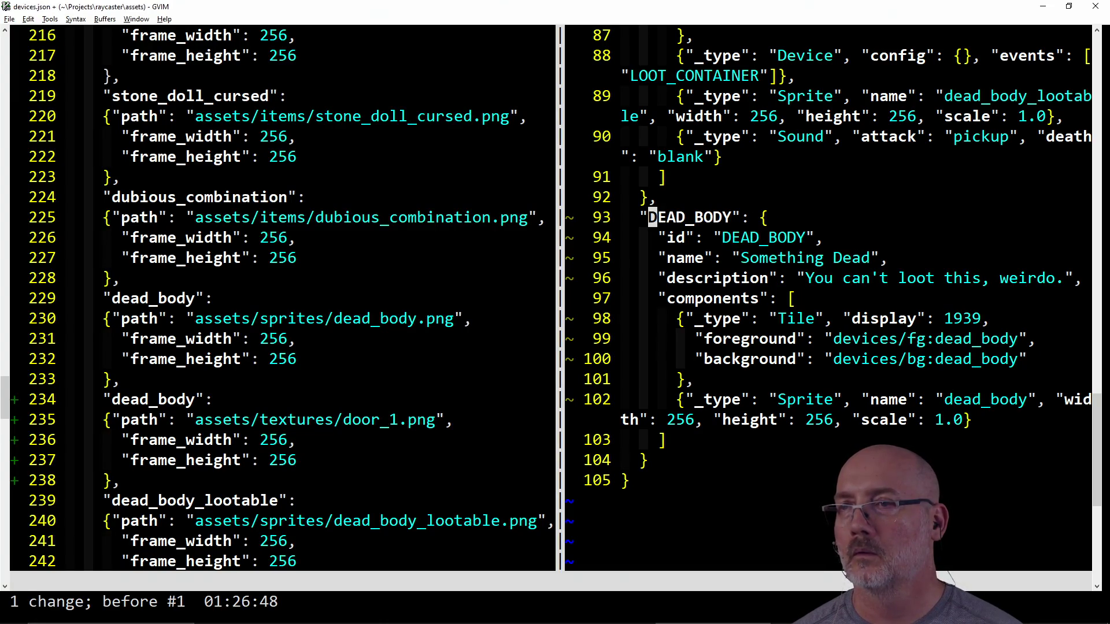
key("ctrl+r")
key("ctrl+r")
key("ctrl+r")
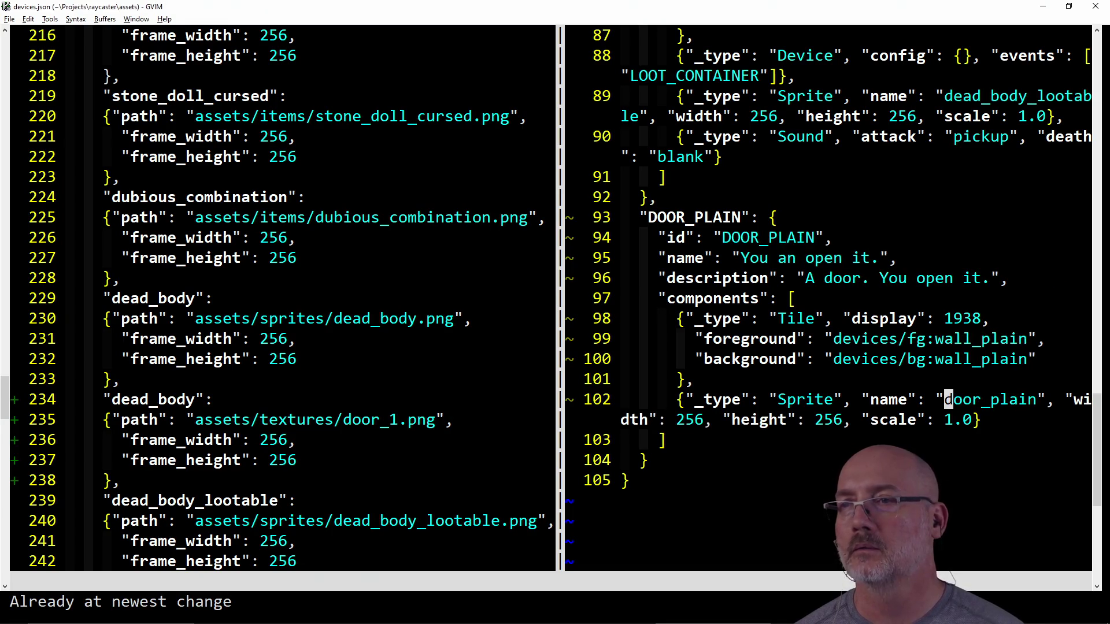
key("k")
key("k")
key("k")
key("shift+v")
key("j")
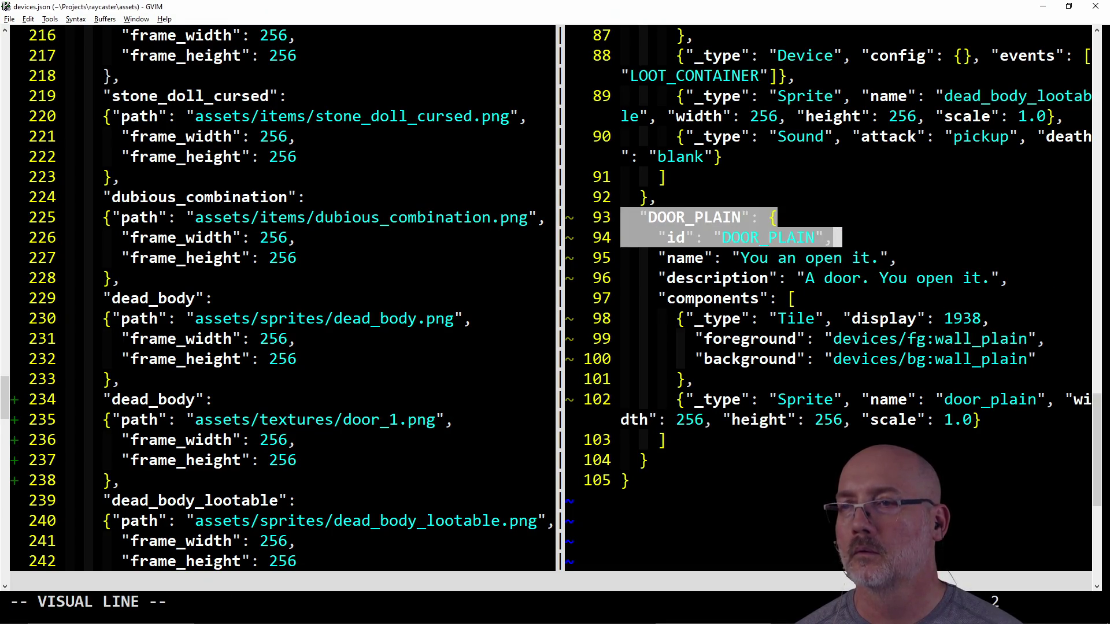
key("j")
key("j")
key("j")
key("j")
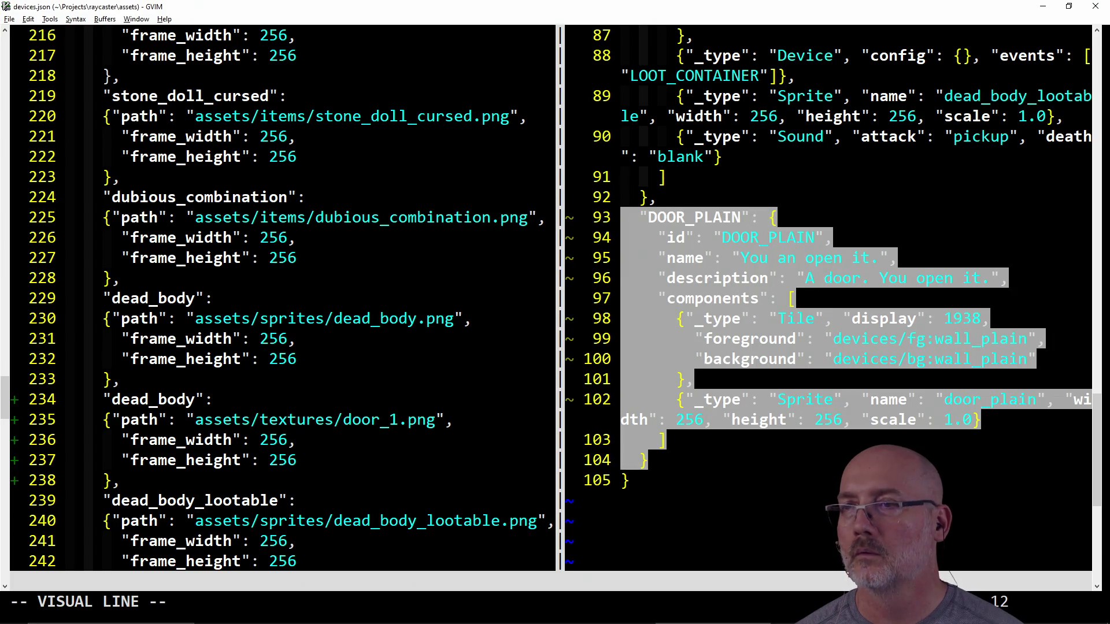
key("Escape")
key("u")
key("u")
key("u")
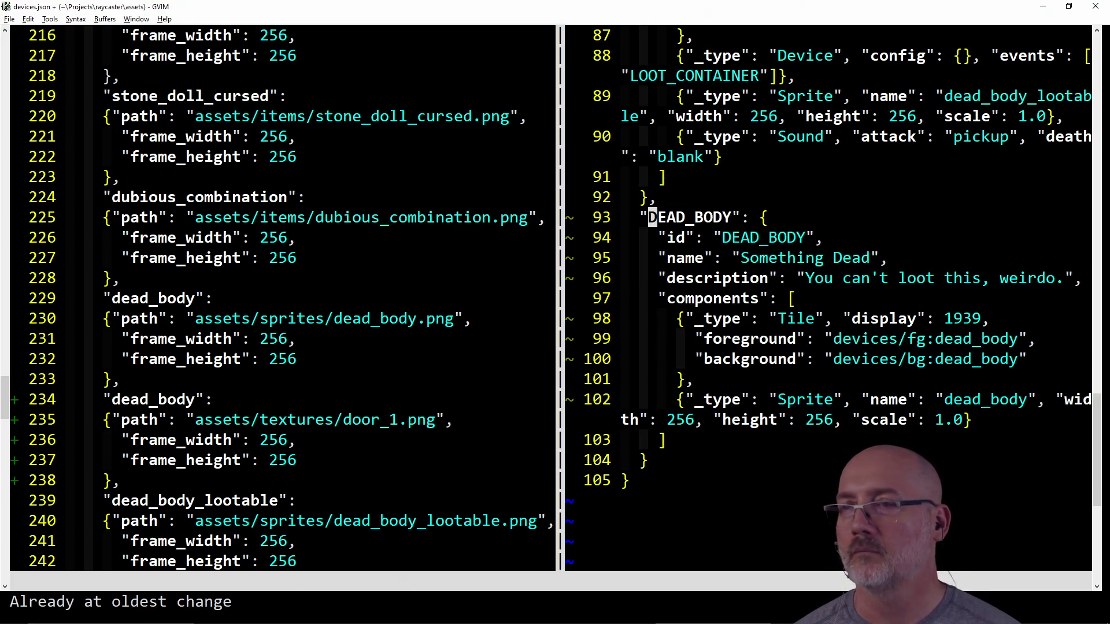
type(":w")
key("Return")
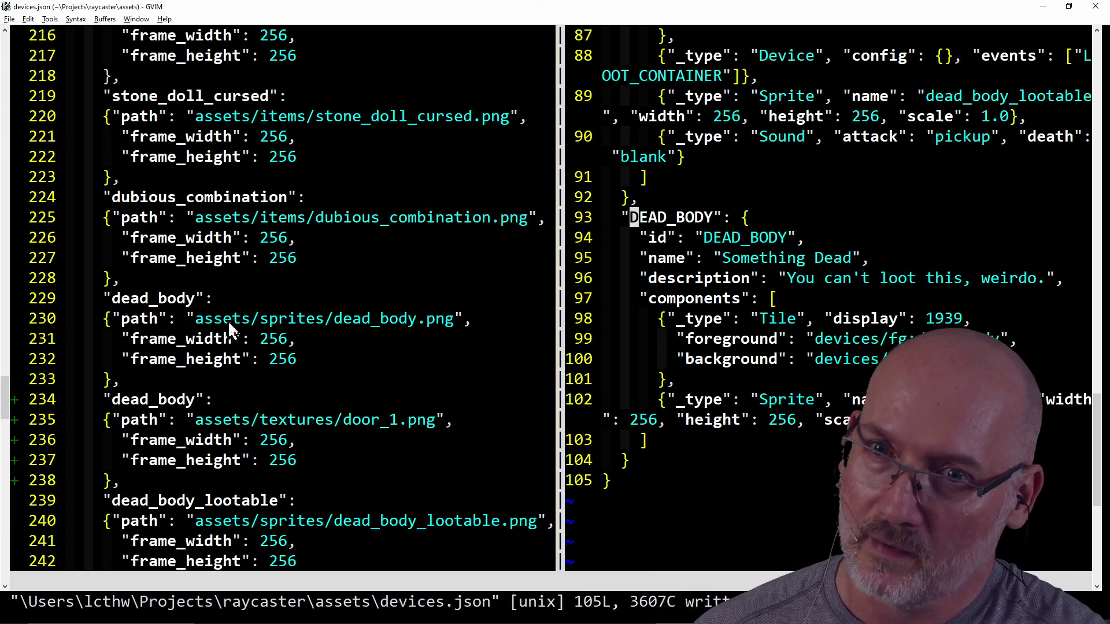
- Undo the added door_1.png sprite entry in config.json, save it, and switch to PowerShell
left_click(108, 321)
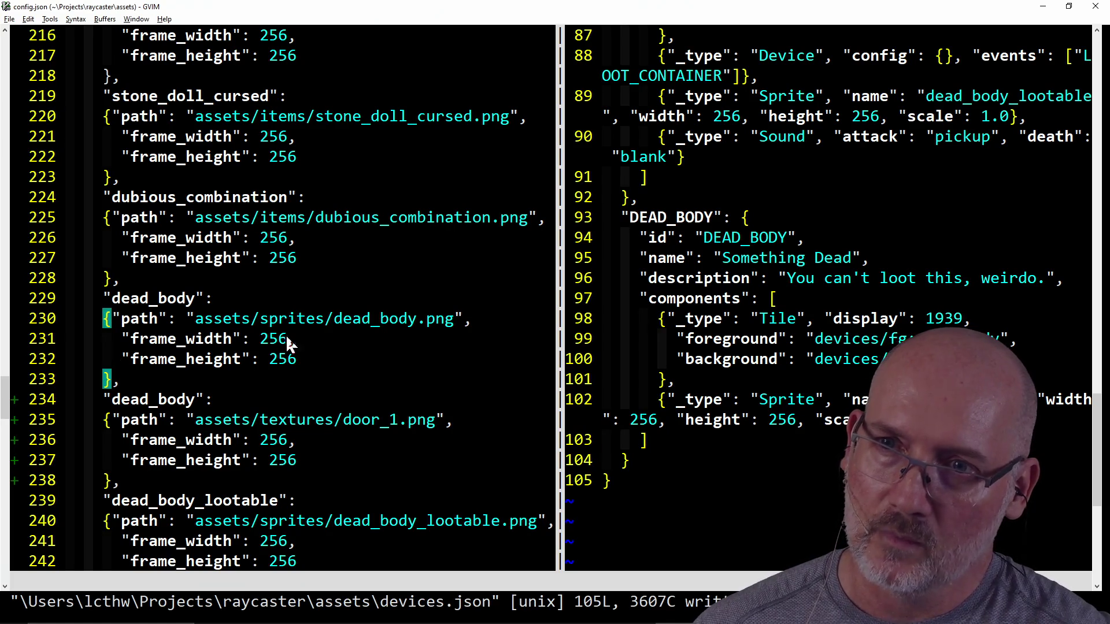
key("percent")
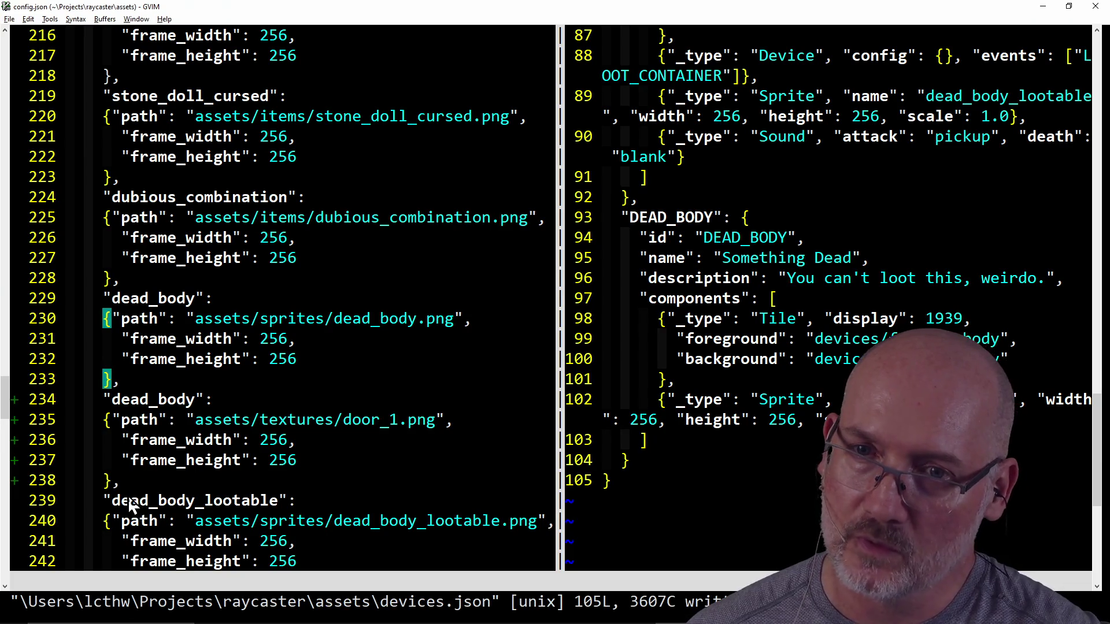
left_click(112, 488)
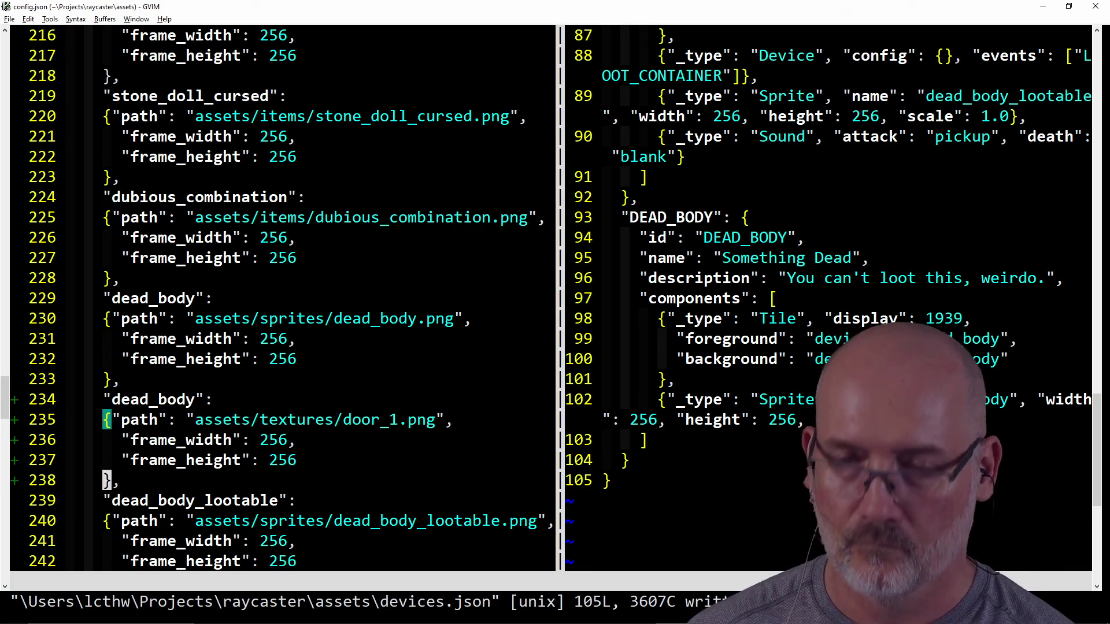
key("u")
key("u")
key("u")
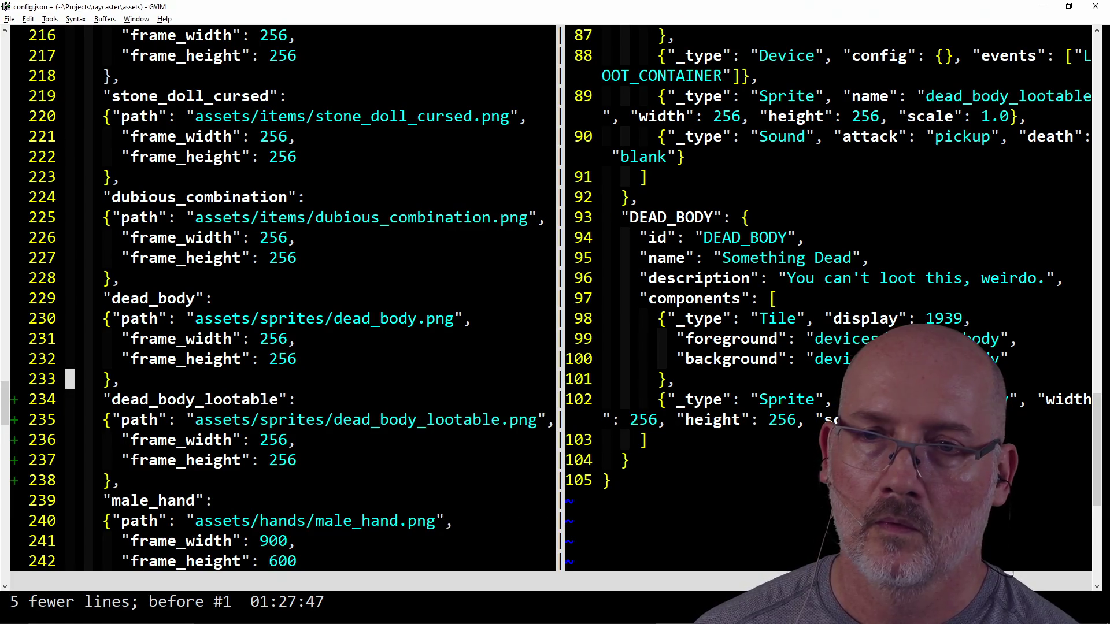
type("u")
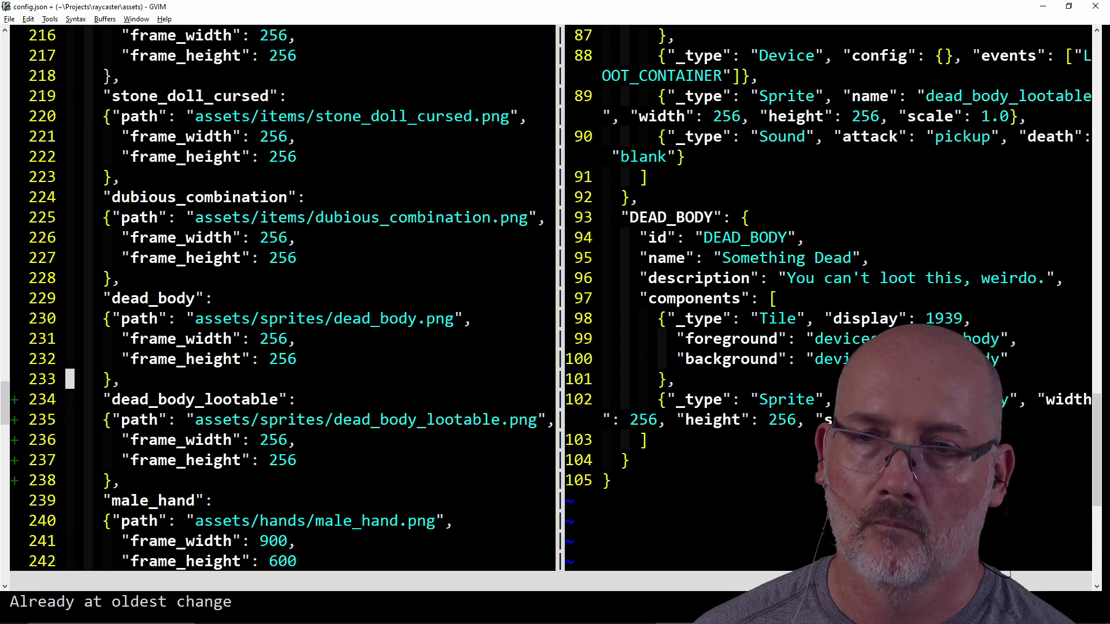
type(":w")
key("Return")
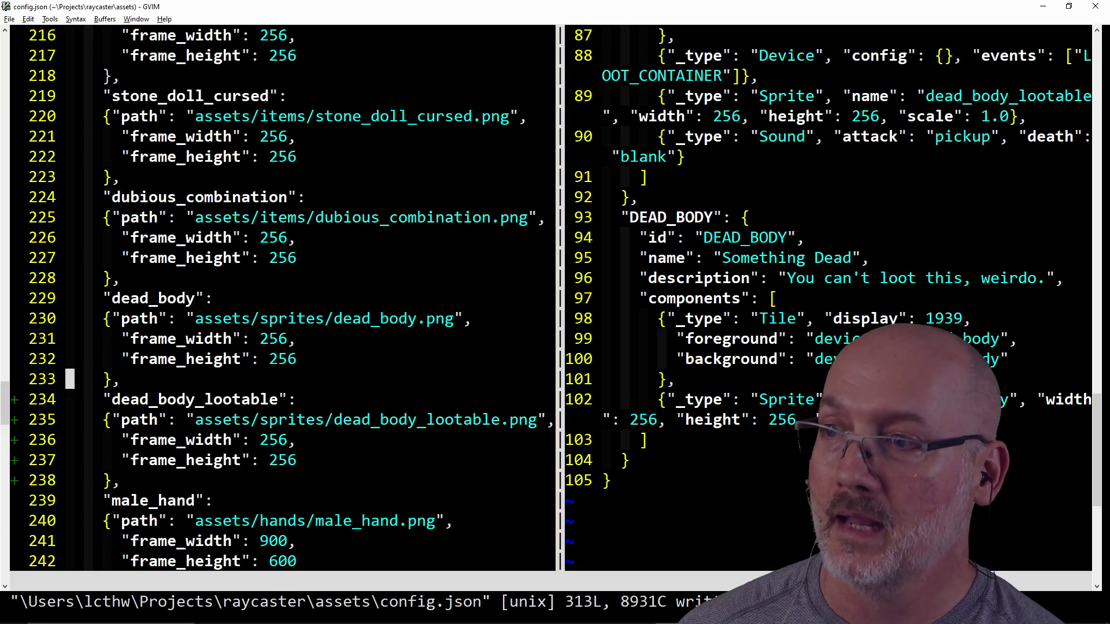
key("alt+Tab")
- Rebuild with make run, maximize the game, walk and look around the armored figure, then close it
type("mak")
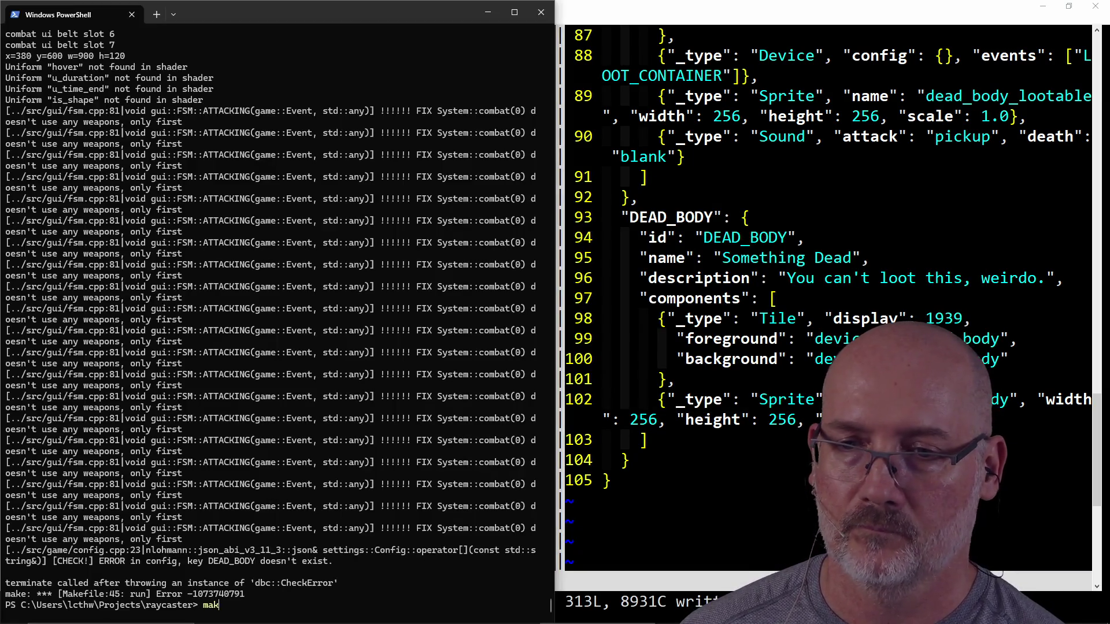
type("n")
key("Return")
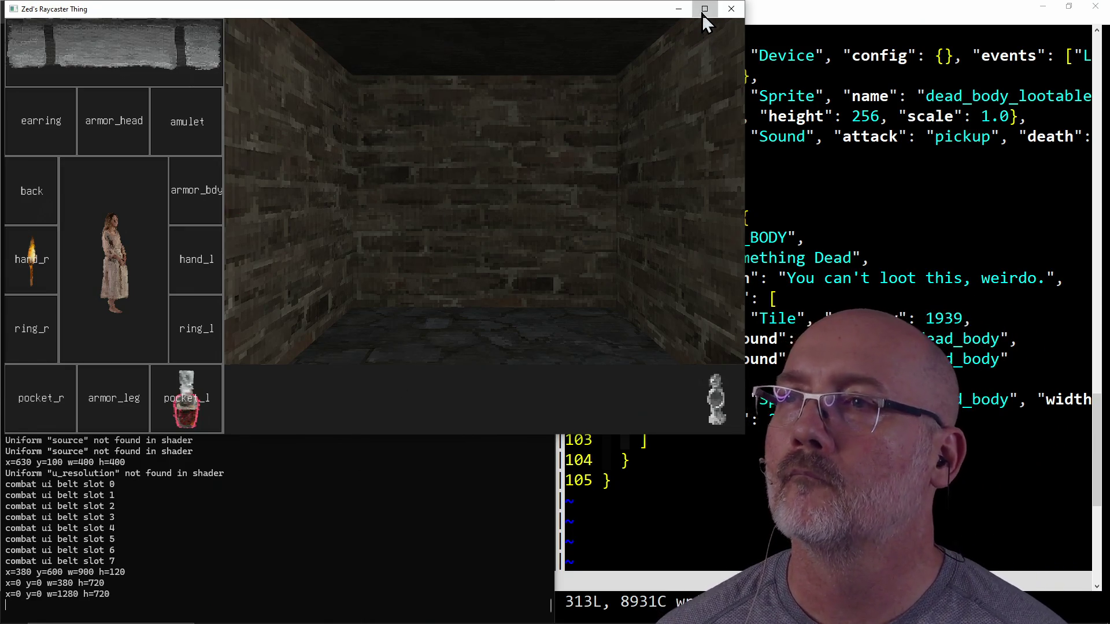
left_click(702, 13)
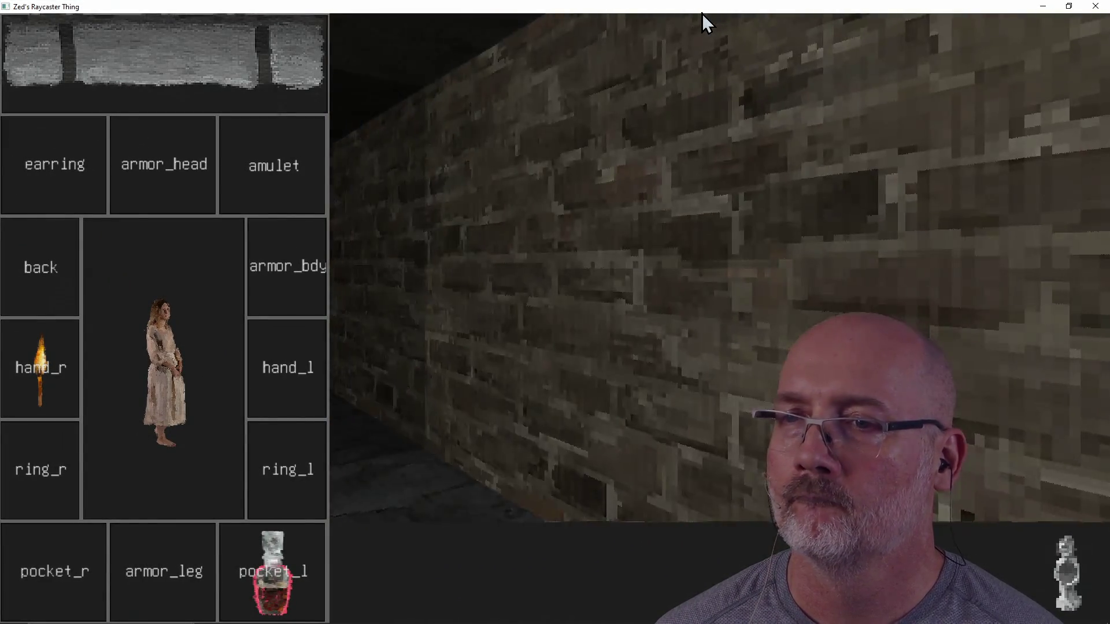
key("w")
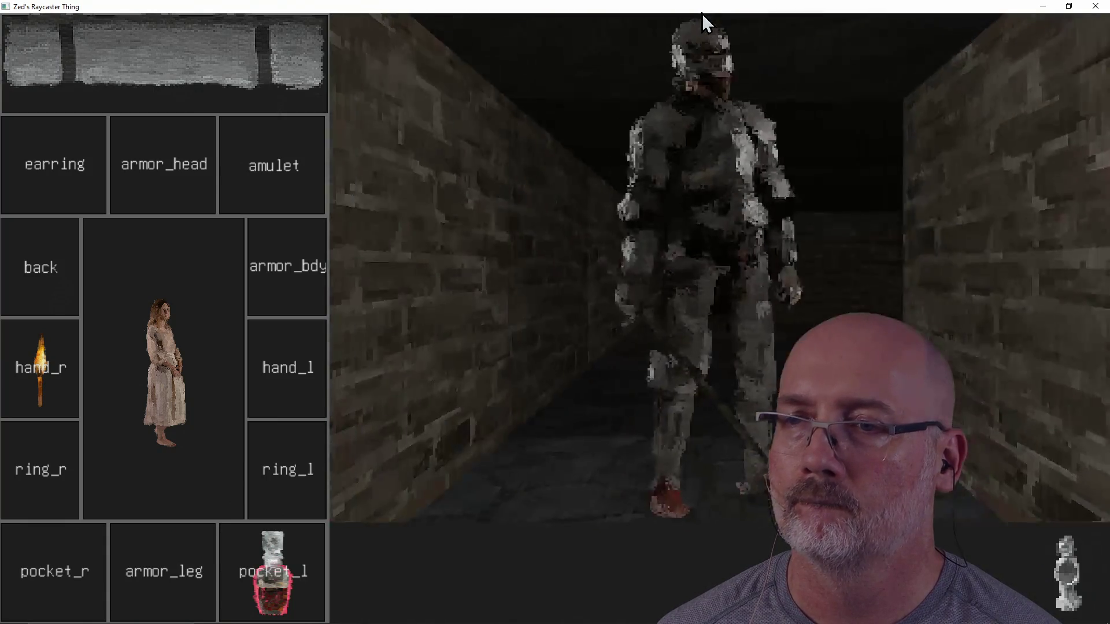
key("Right")
key("Left")
key("Right")
key("Left")
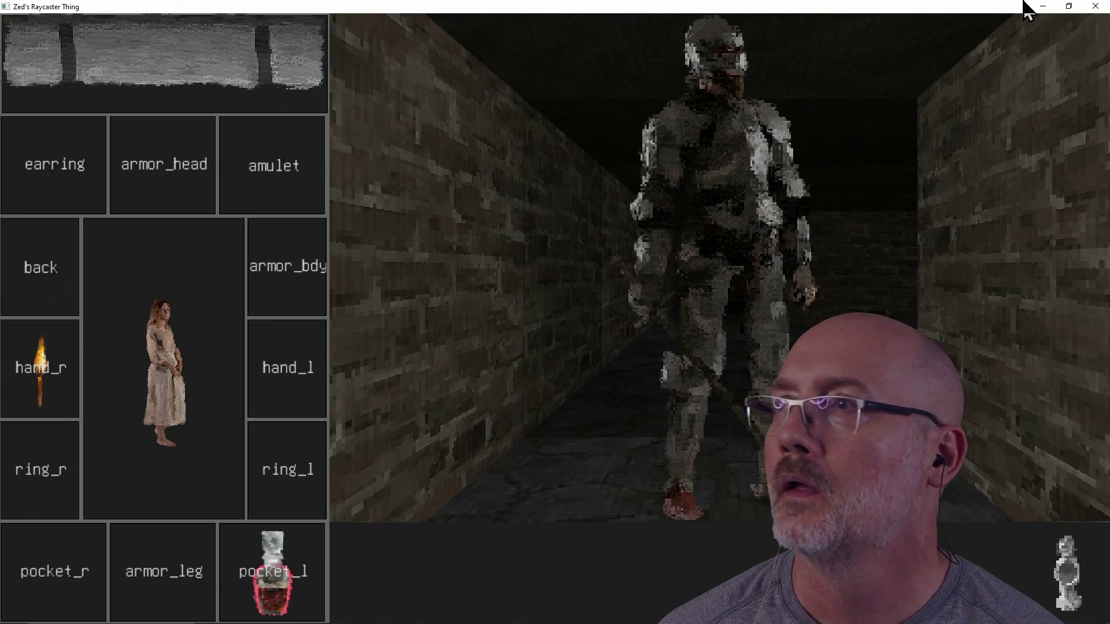
left_click(1095, 6)
- Run git status to see untracked assets like textures/door_1.png, clear, and return to config.json
type("git s")
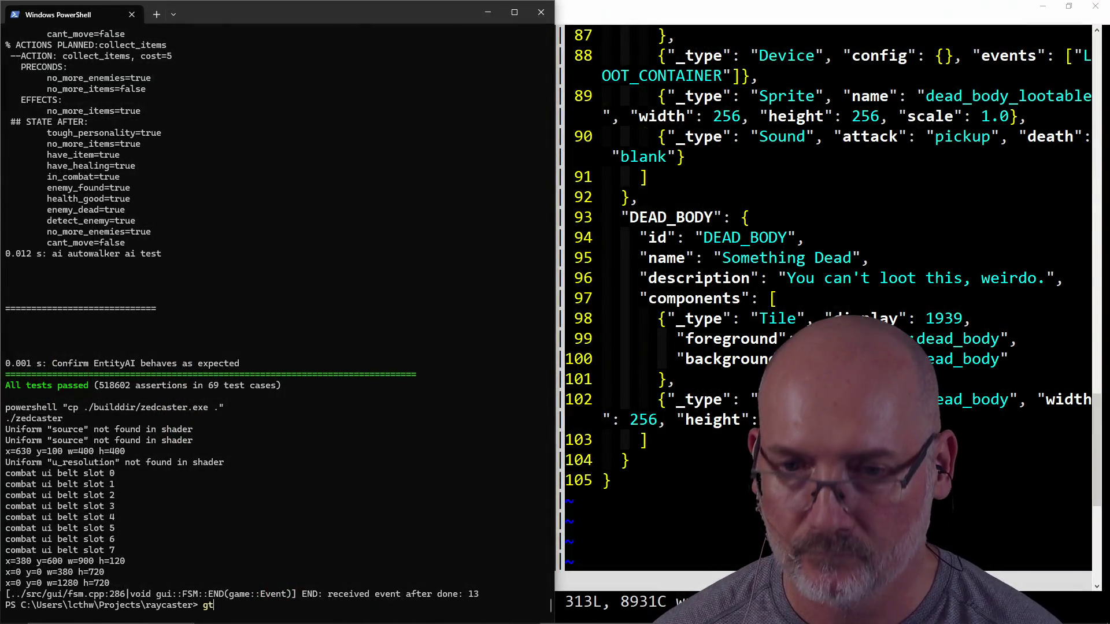
type("tatus")
key("Return")
type("clear")
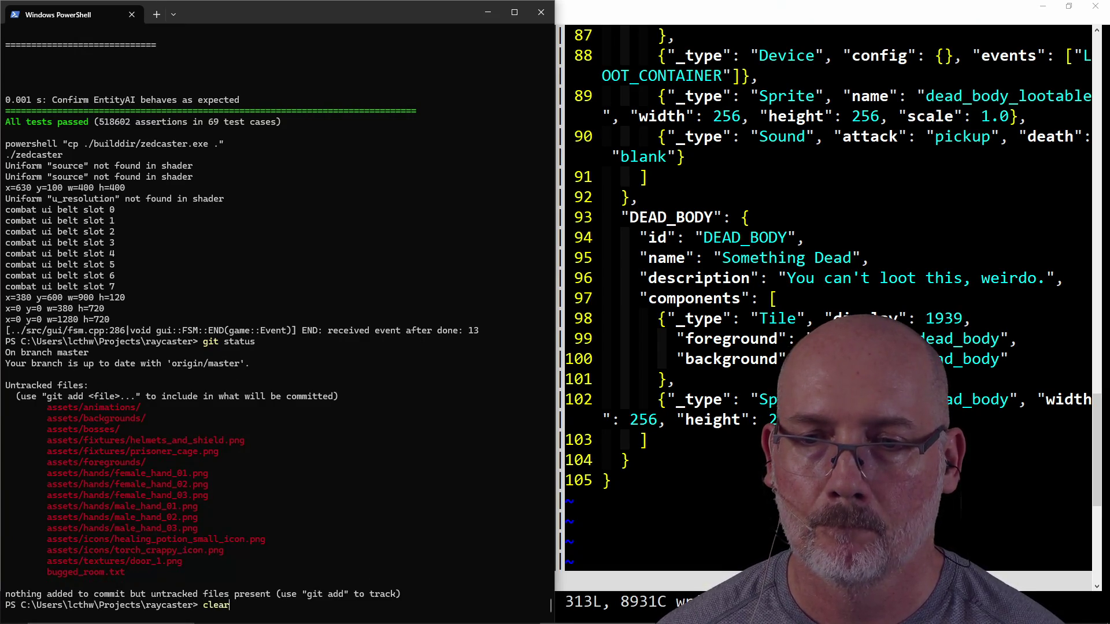
key("Return")
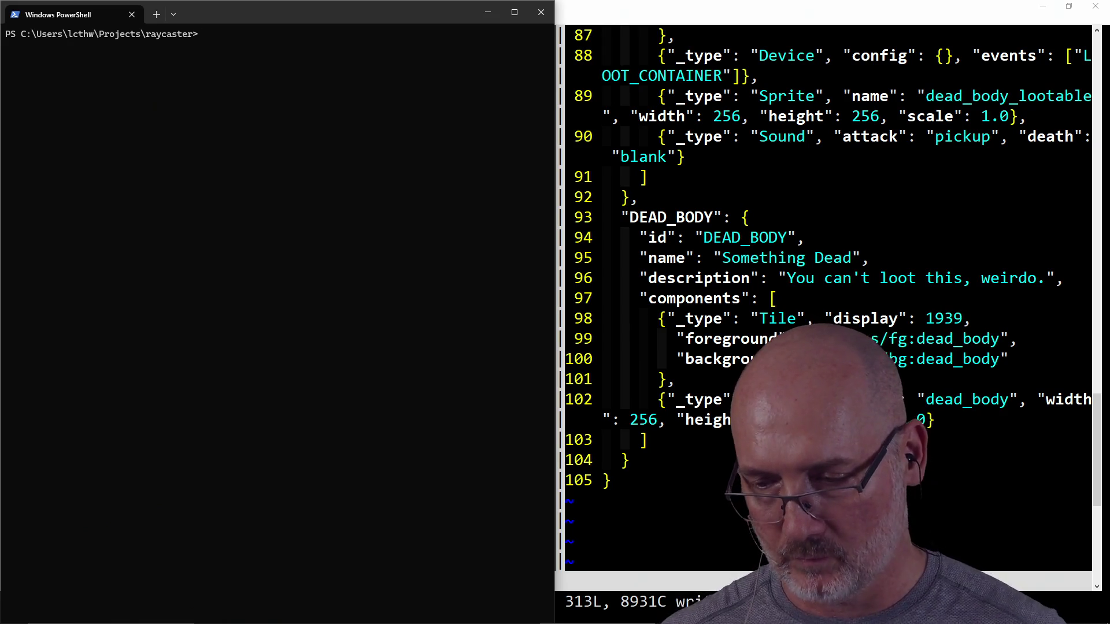
left_click(622, 300)
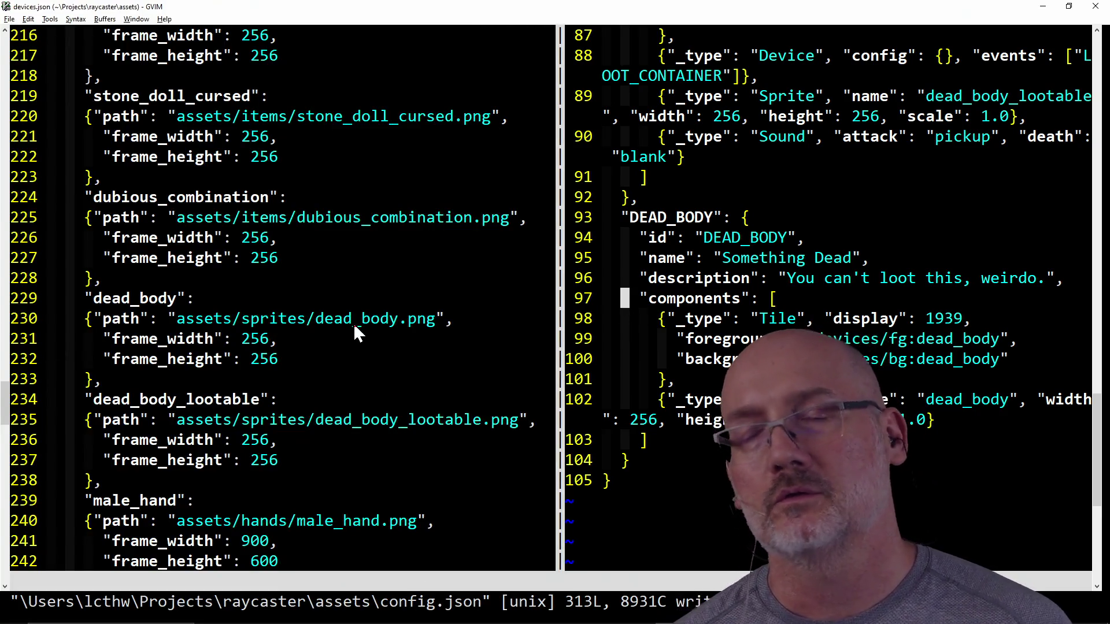
left_click(97, 324)
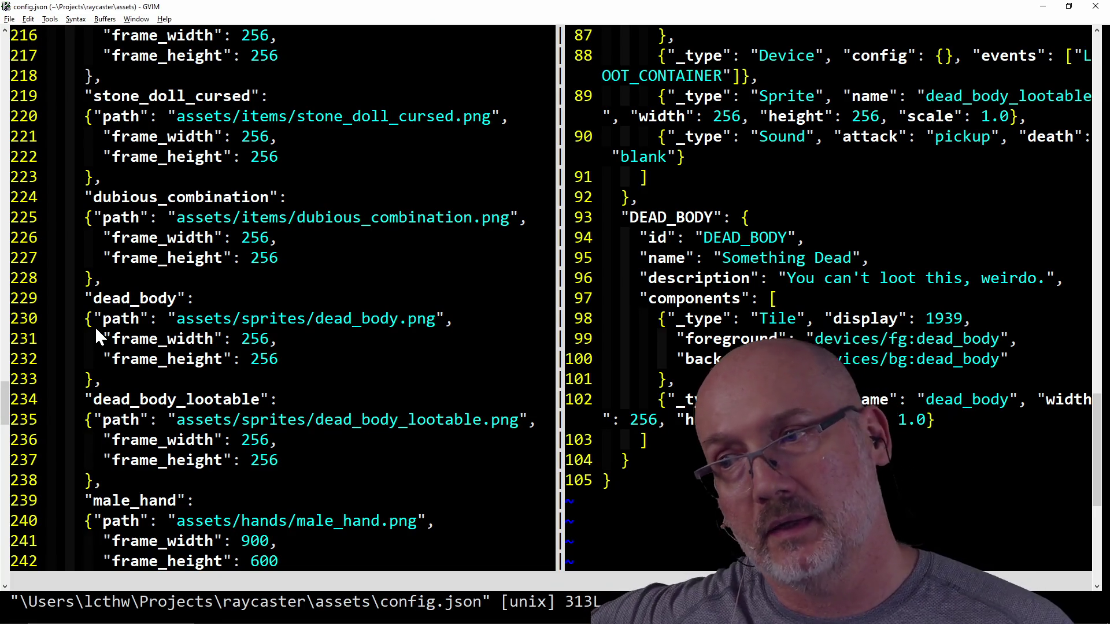